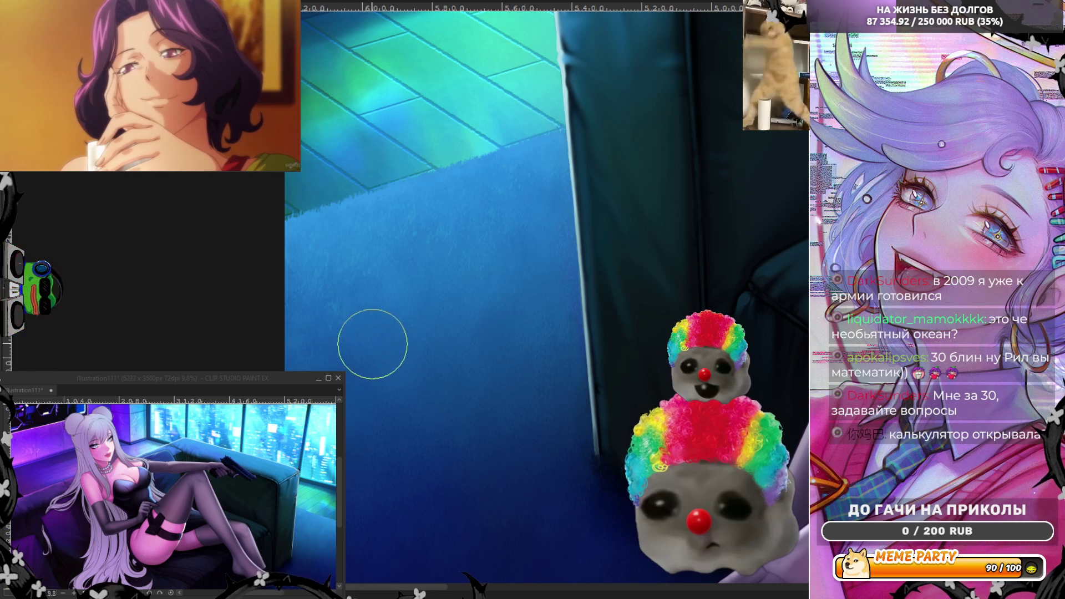
- Polyline-select a straight-cut outline along the glass table edge past the stockinged foot, then deselect
scroll(413, 340, "down", 5)
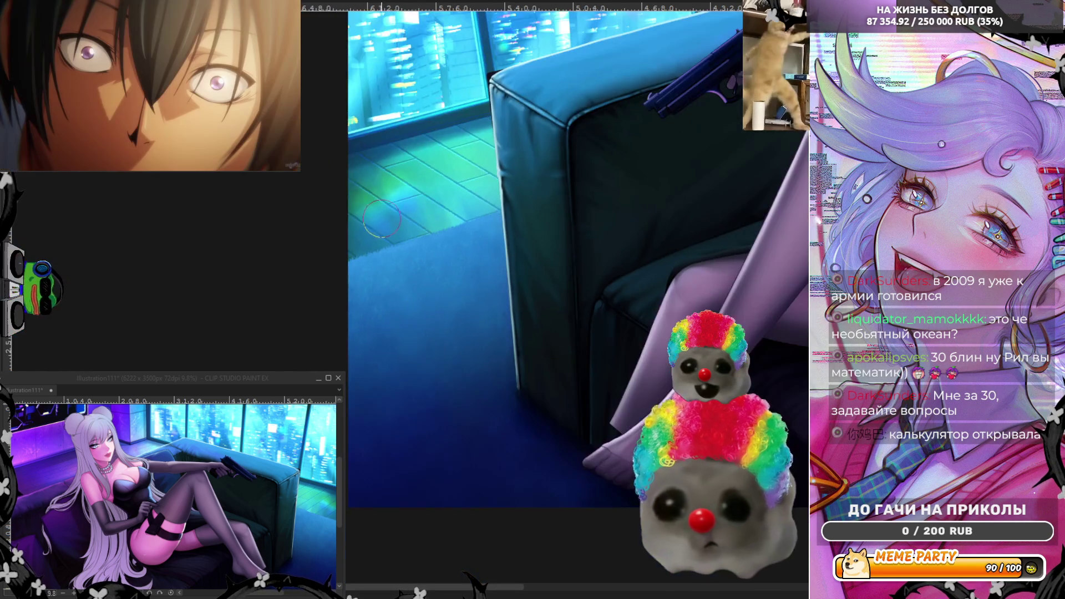
scroll(458, 250, "down", 5)
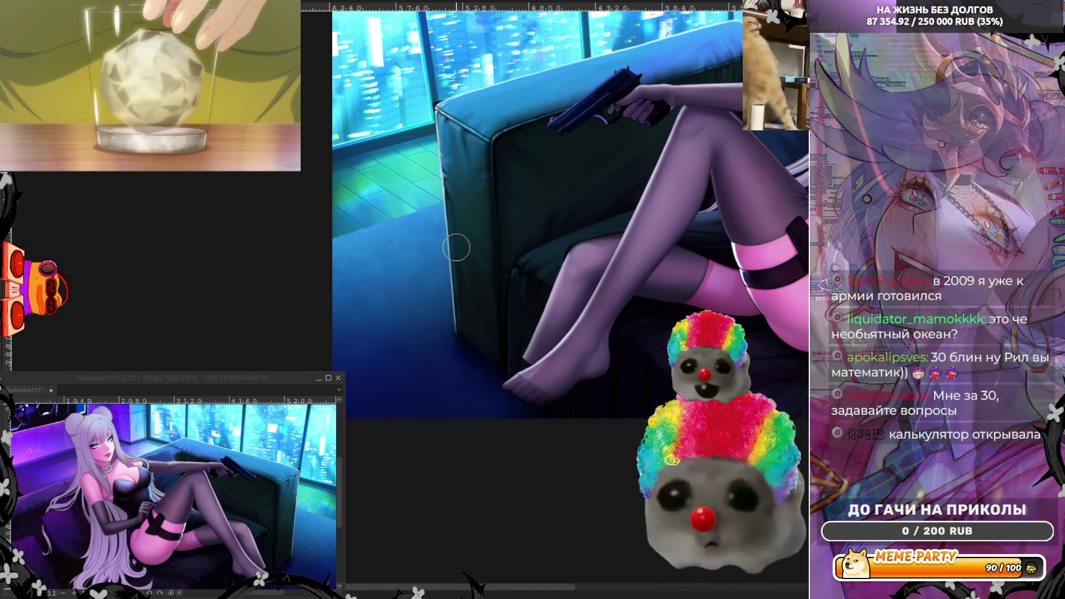
scroll(530, 176, "up", 4)
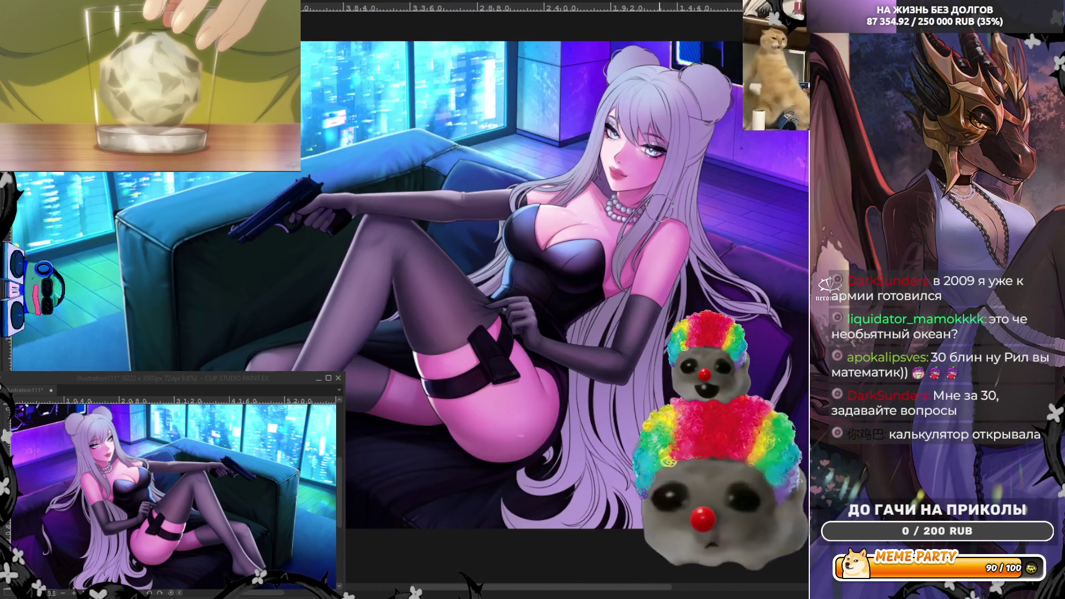
scroll(204, 269, "up", 5)
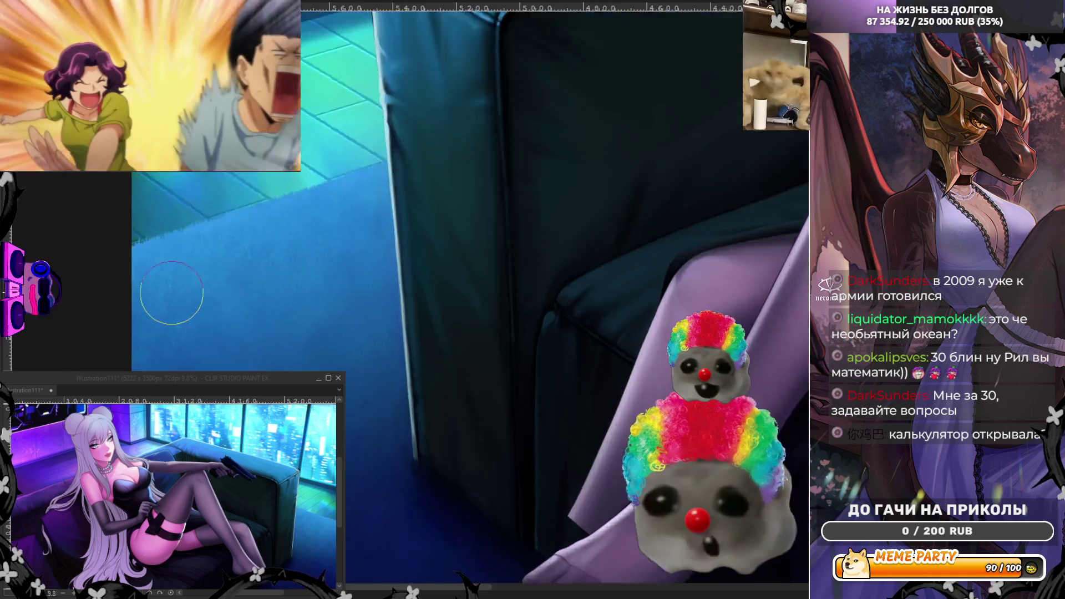
scroll(204, 269, "down", 1)
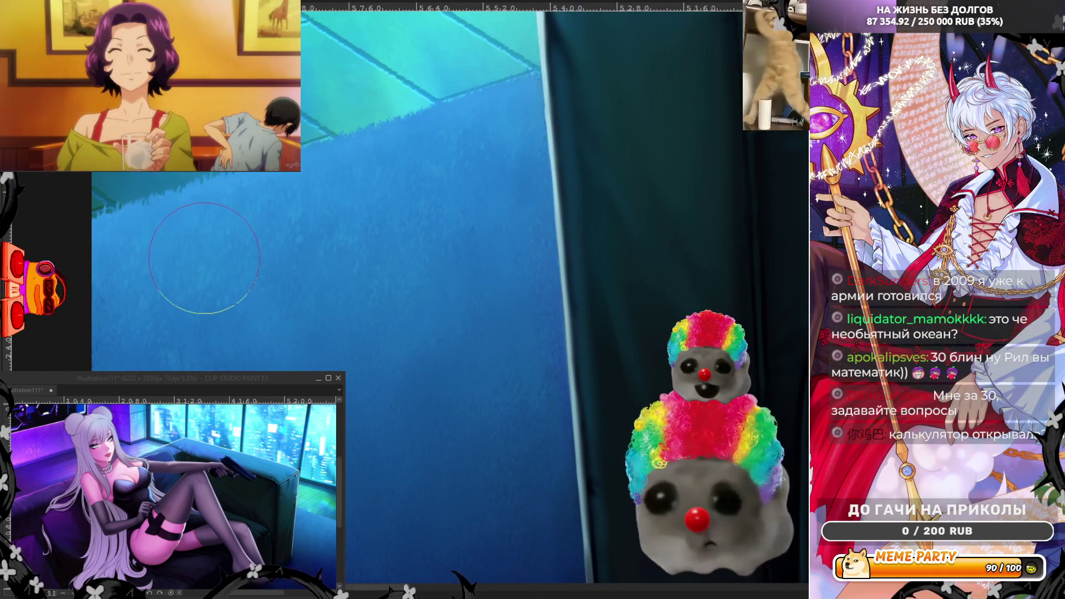
scroll(192, 195, "down", 5)
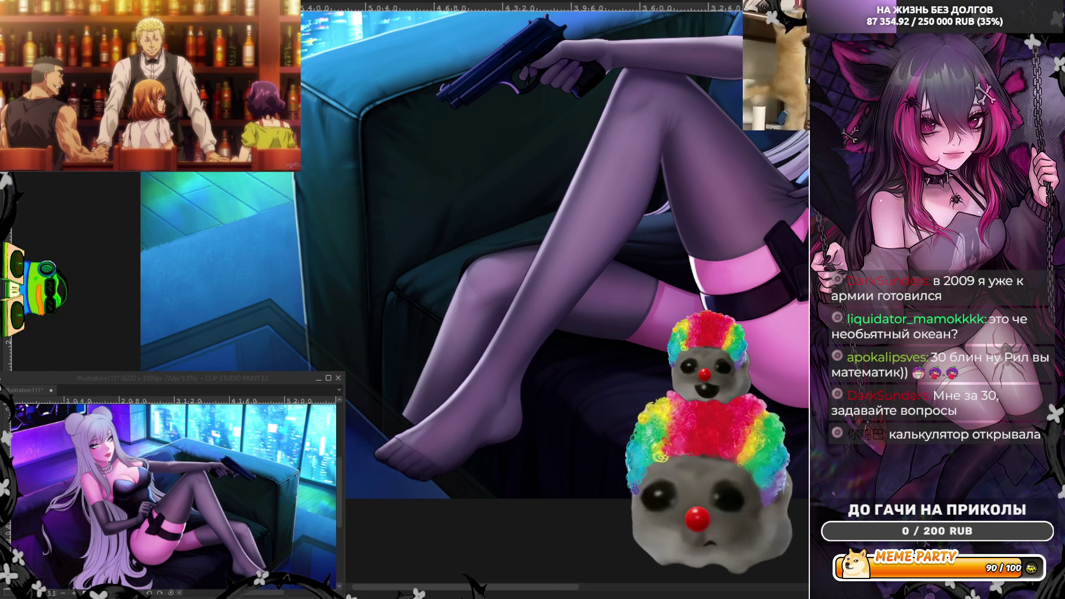
scroll(499, 250, "up", 10)
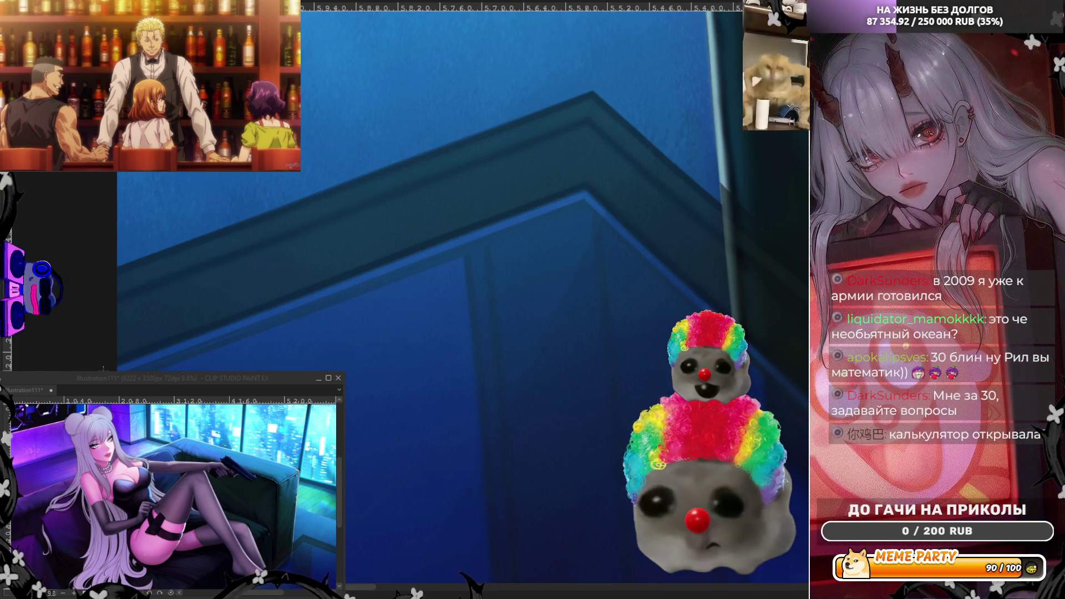
mouse_move(106, 368)
left_mouse_down()
mouse_move(585, 192)
mouse_move(575, 206)
mouse_move(585, 191)
left_mouse_up()
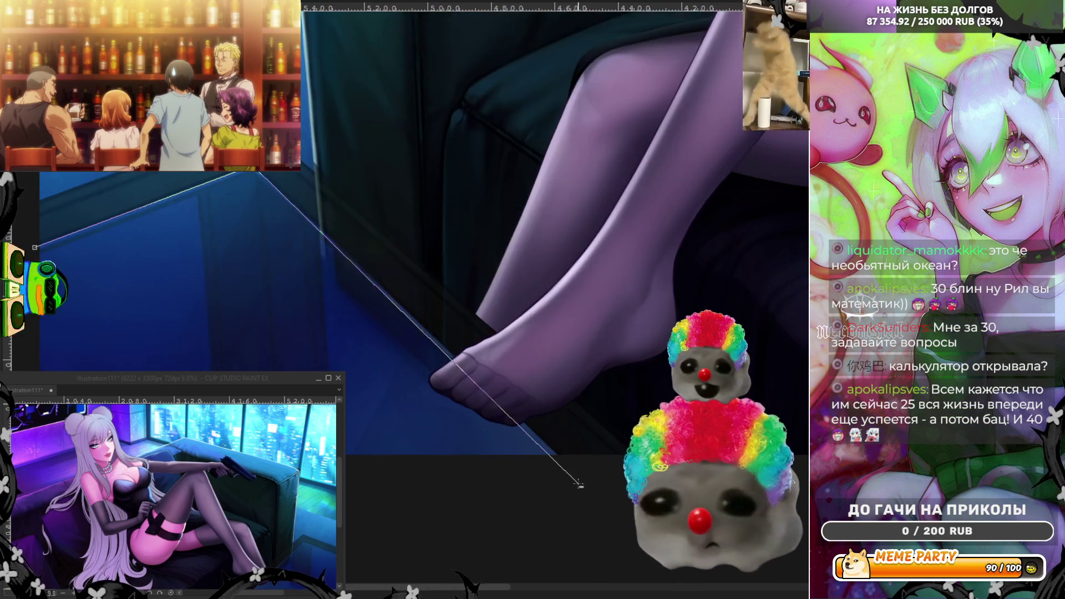
mouse_move(239, 157)
left_mouse_down()
mouse_move(591, 474)
mouse_move(582, 485)
left_mouse_up()
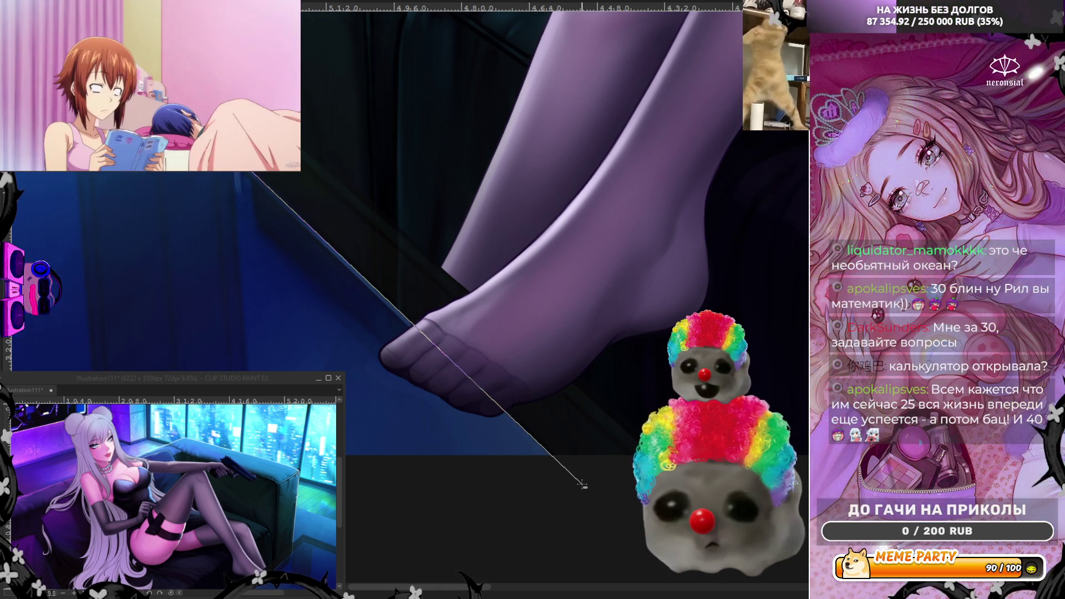
left_click(582, 486)
scroll(529, 444, "down", 3)
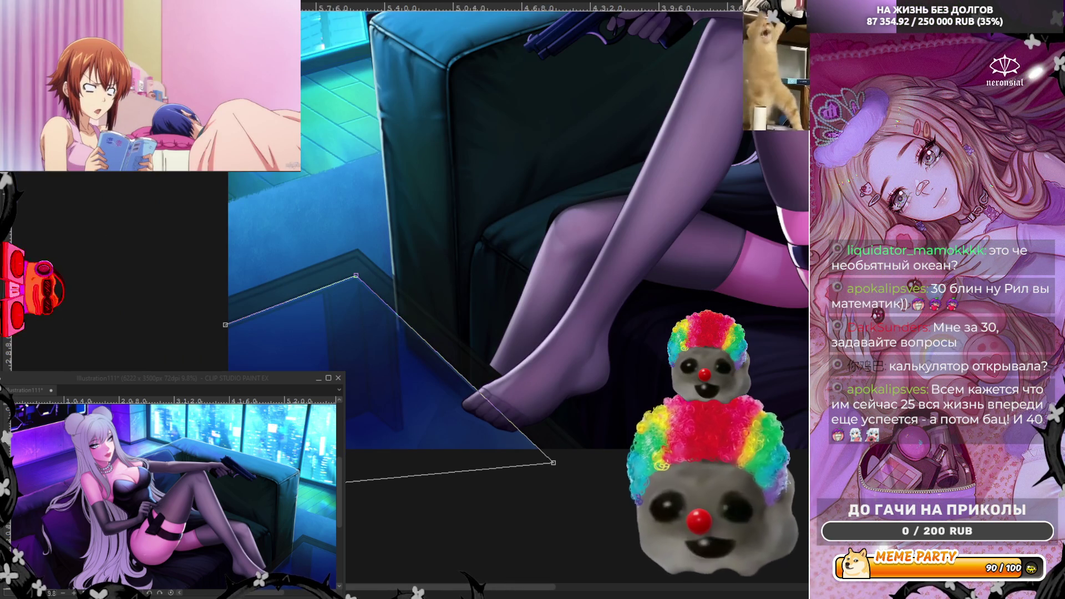
double_click(224, 326)
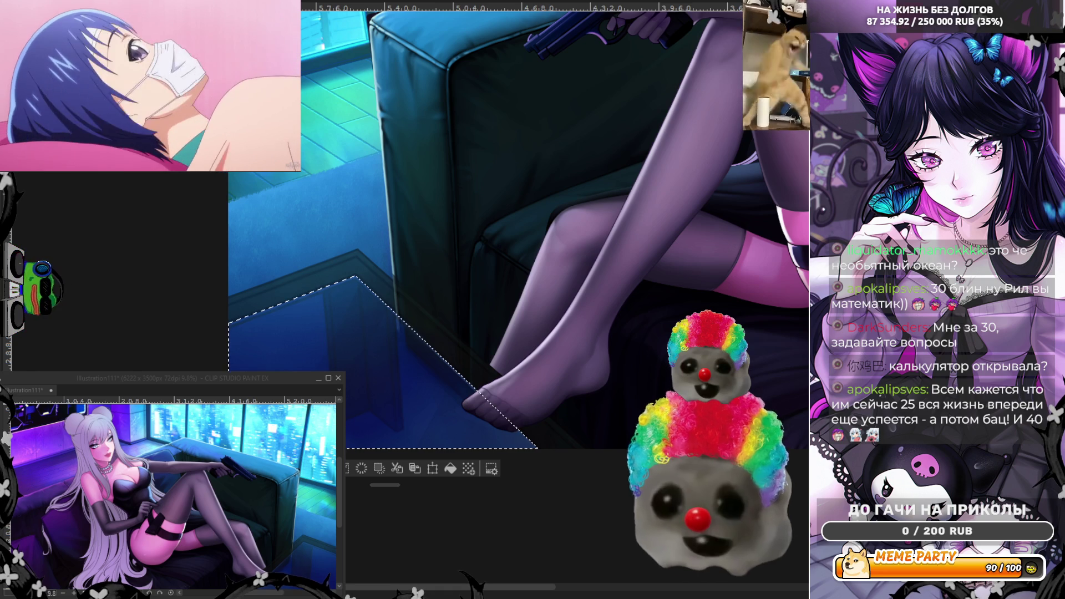
key("ctrl+d")
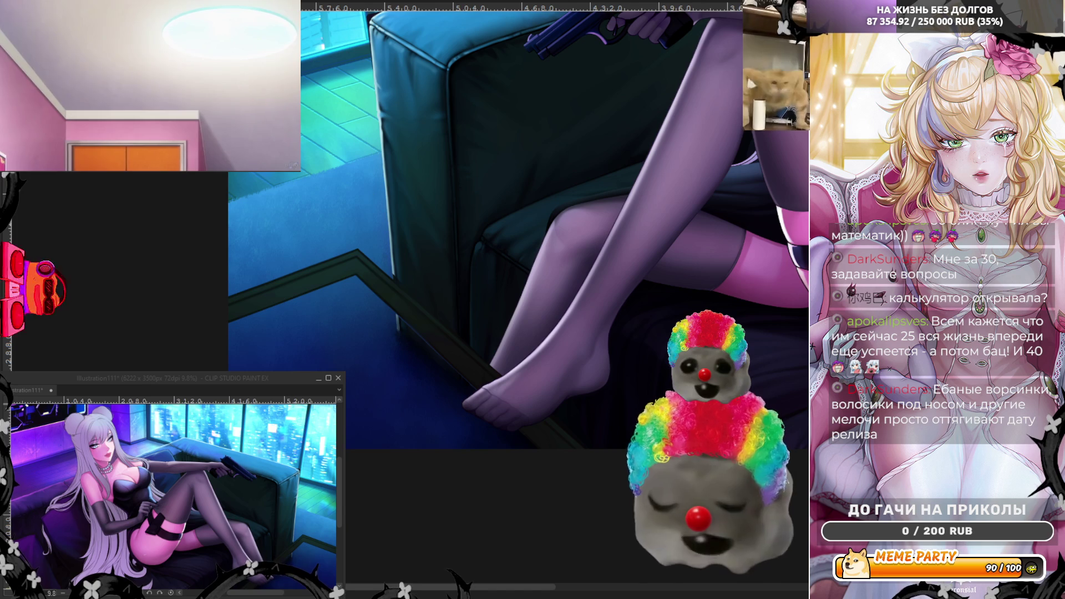
- Polyline-select the table's dark edge running down past the foot, close it, and deselect
scroll(315, 226, "up", 8)
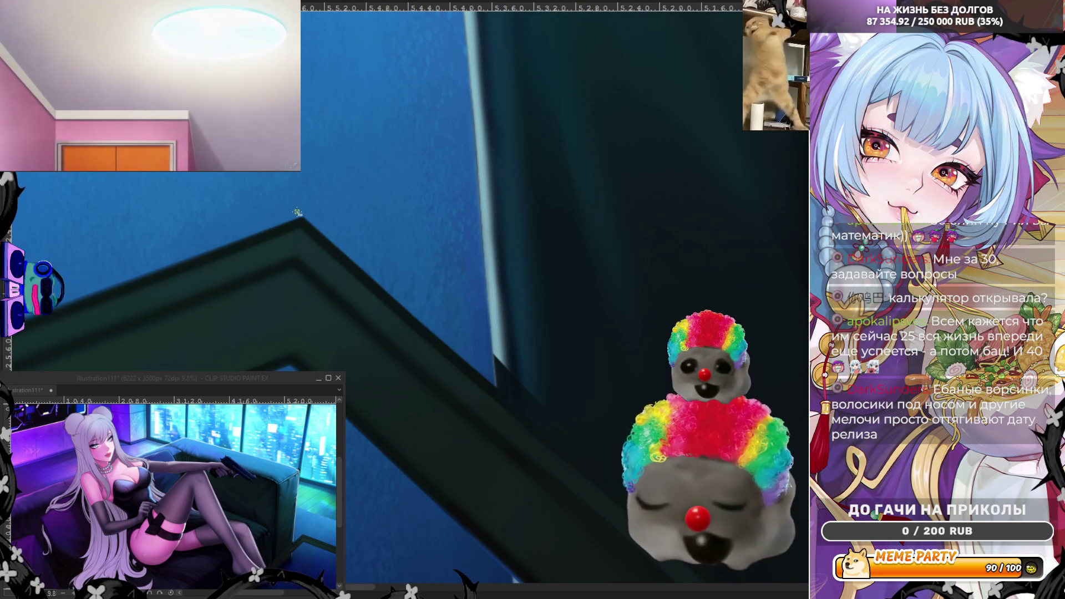
scroll(296, 211, "down", 5)
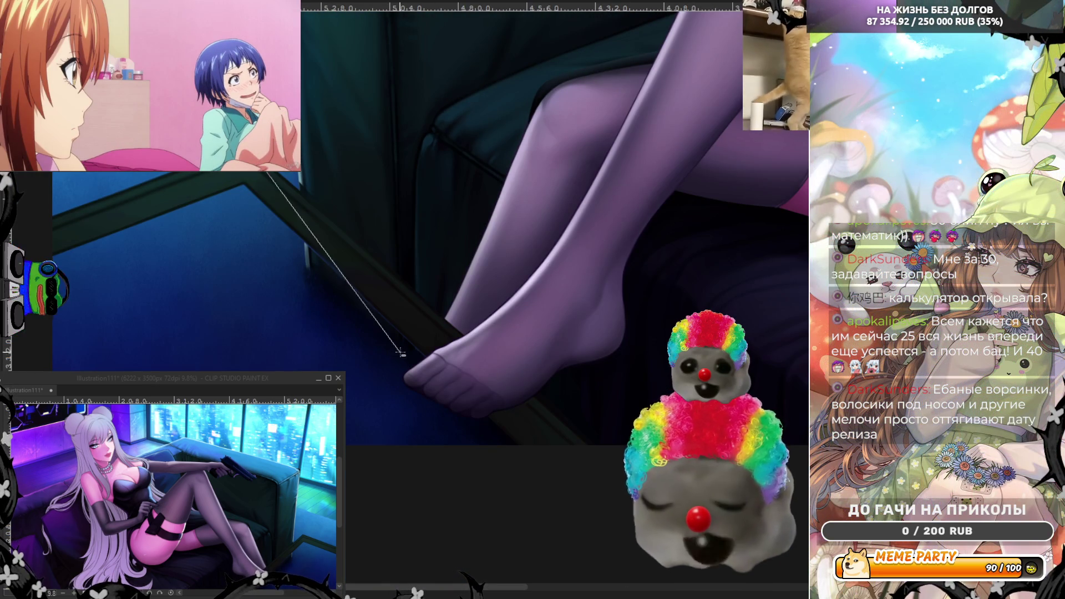
mouse_move(405, 355)
left_mouse_down()
mouse_move(444, 360)
mouse_move(582, 443)
mouse_move(606, 475)
left_mouse_up()
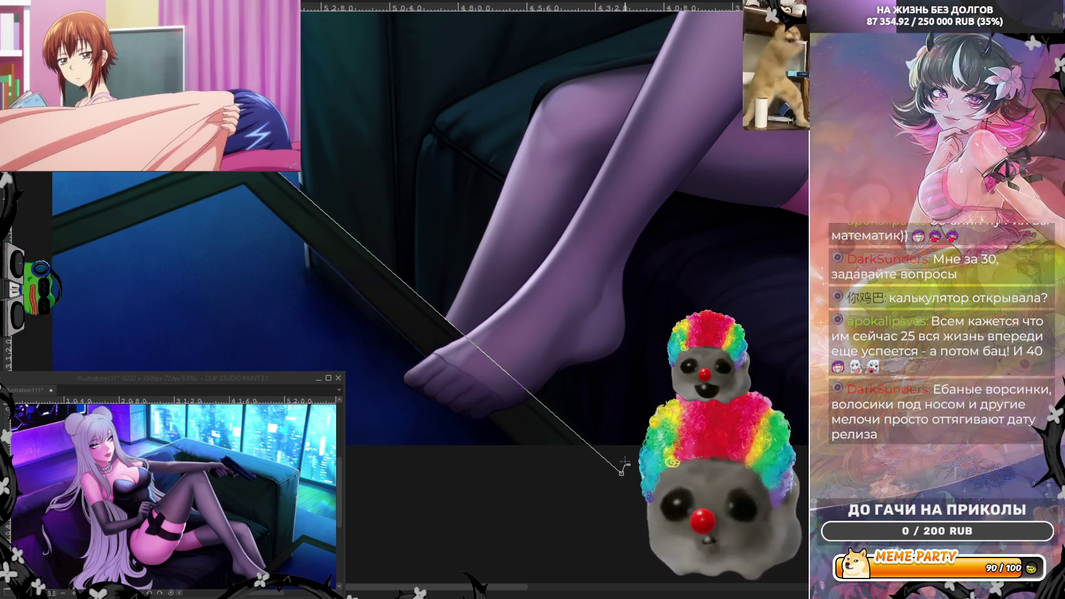
left_click(622, 473)
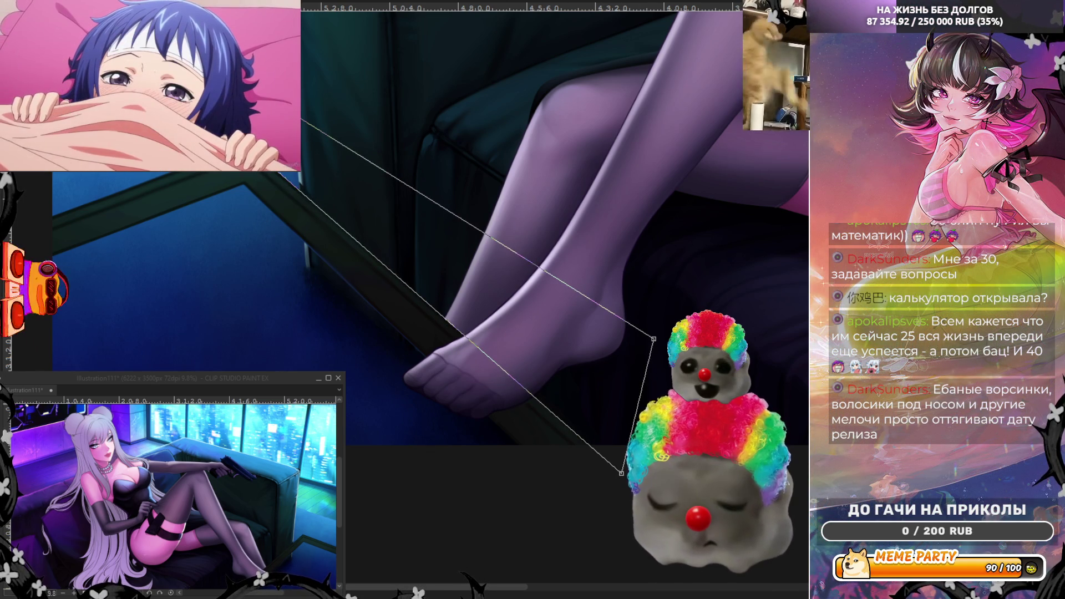
double_click(653, 338)
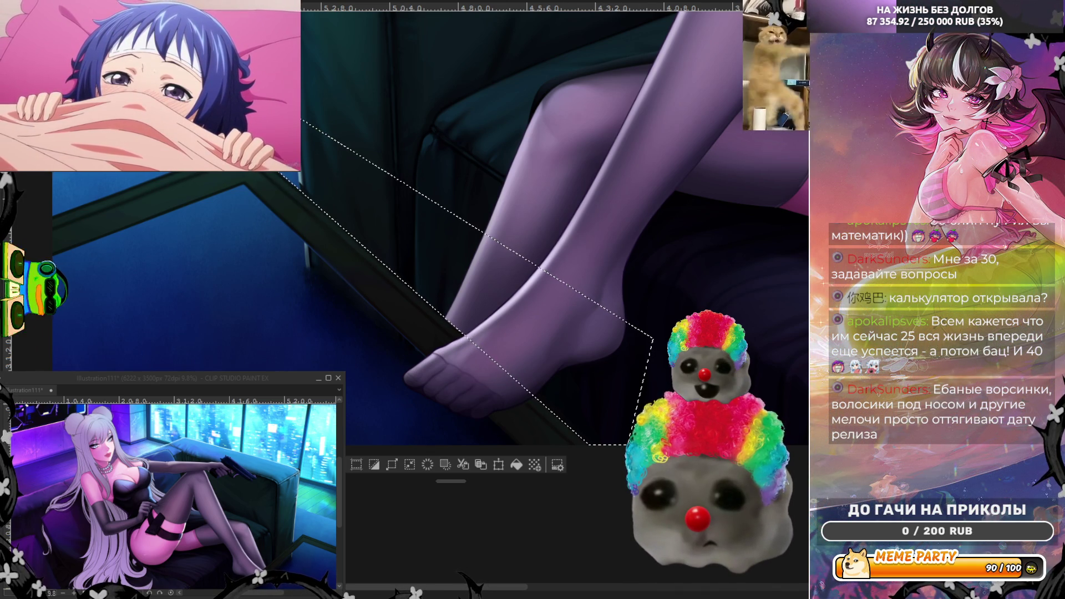
key("ctrl+d")
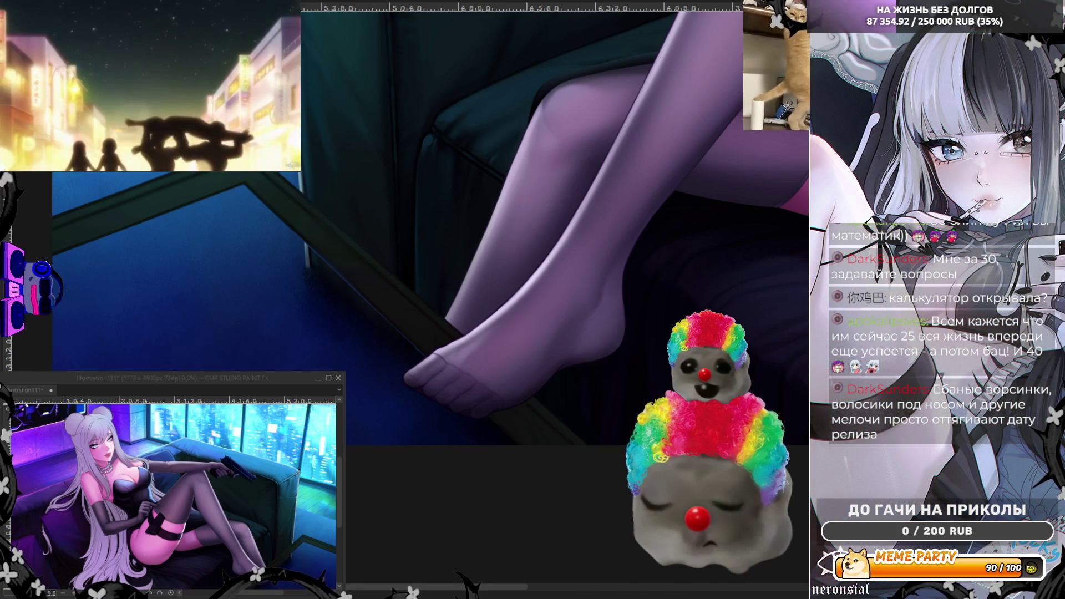
scroll(451, 260, "down", 1)
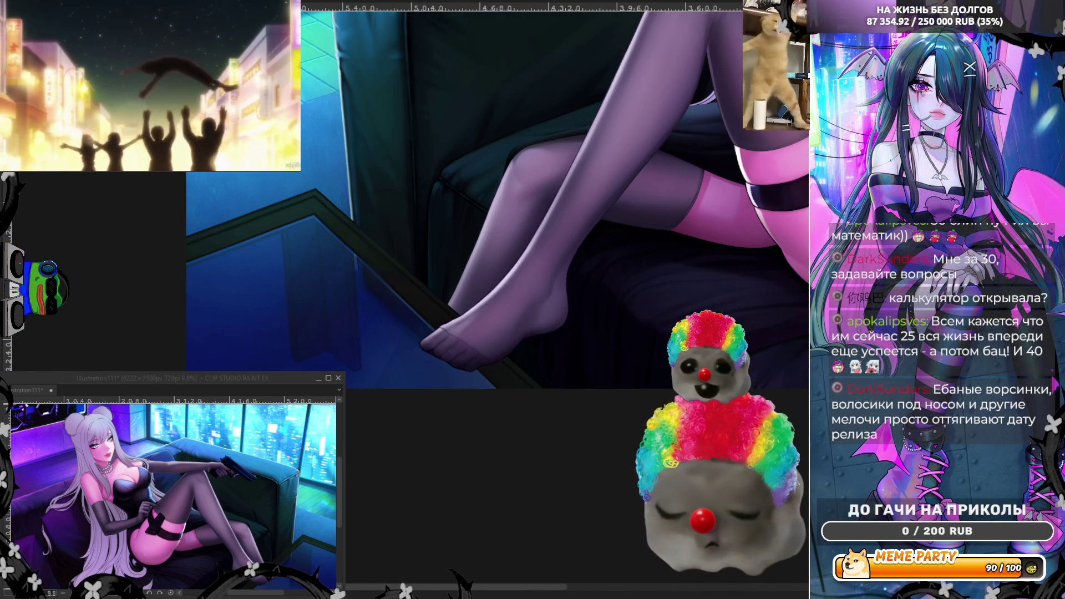
- Zoom in on the table panel below its corner and draw a straight stroke down its edge
scroll(252, 319, "up", 2)
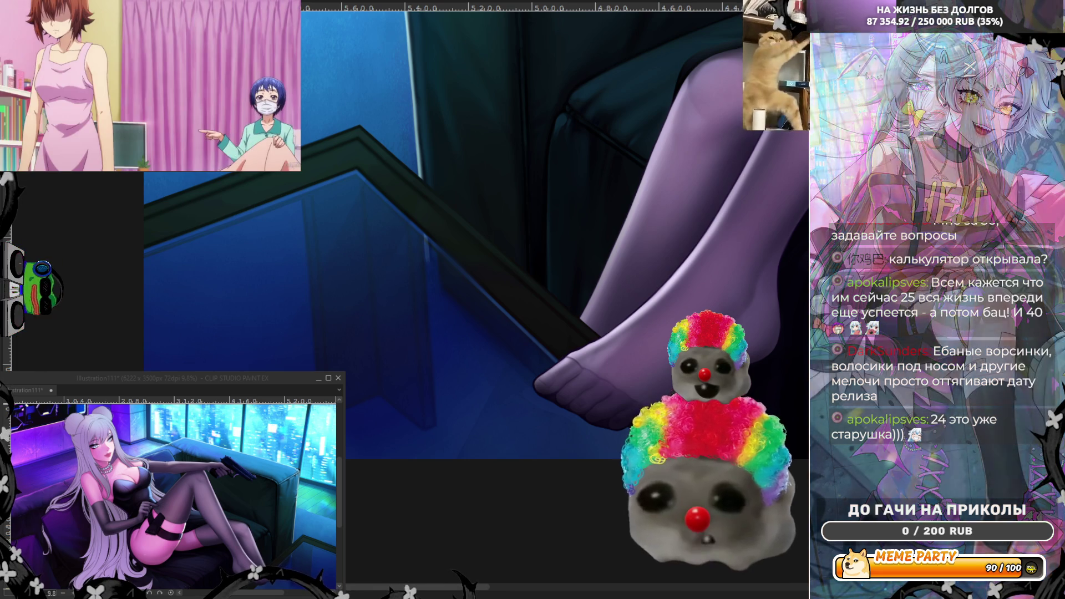
scroll(304, 162, "up", 2)
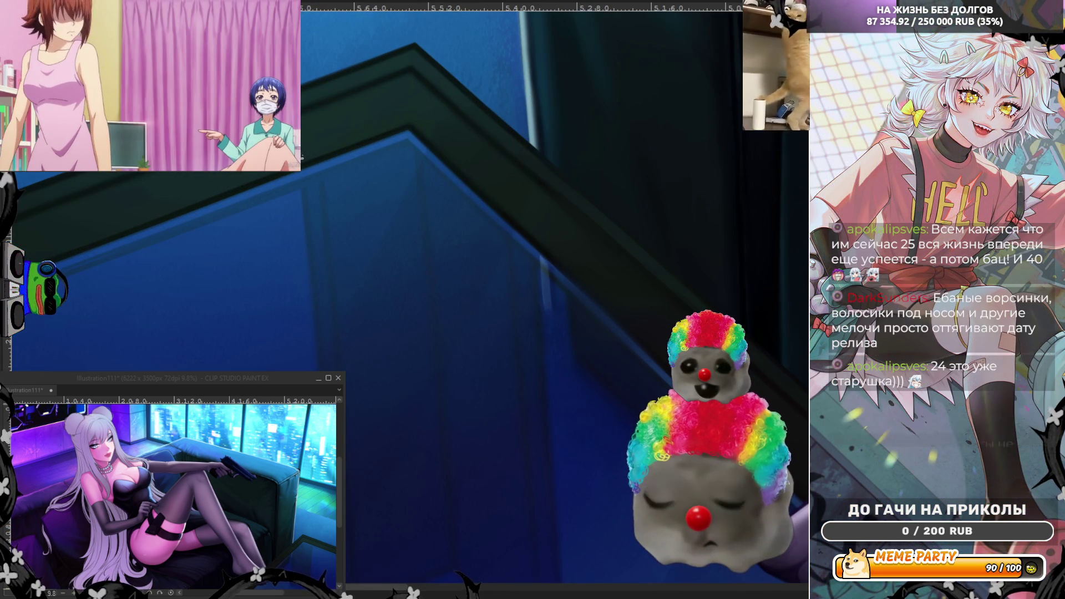
mouse_move(304, 162)
left_mouse_down()
mouse_move(318, 289)
mouse_move(308, 327)
mouse_move(292, 320)
left_mouse_up()
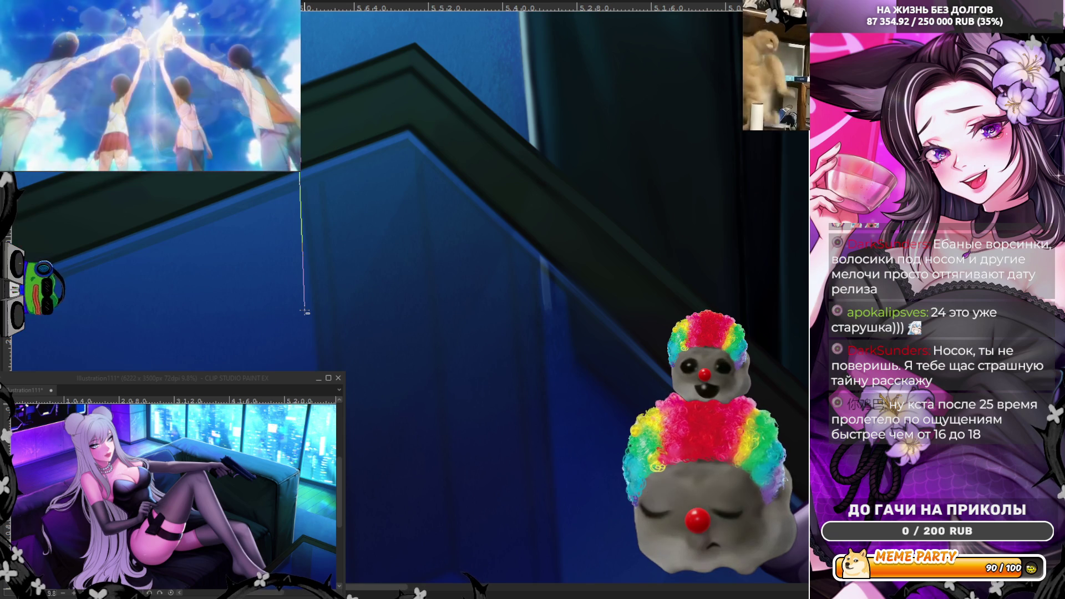
scroll(305, 312, "down", 1)
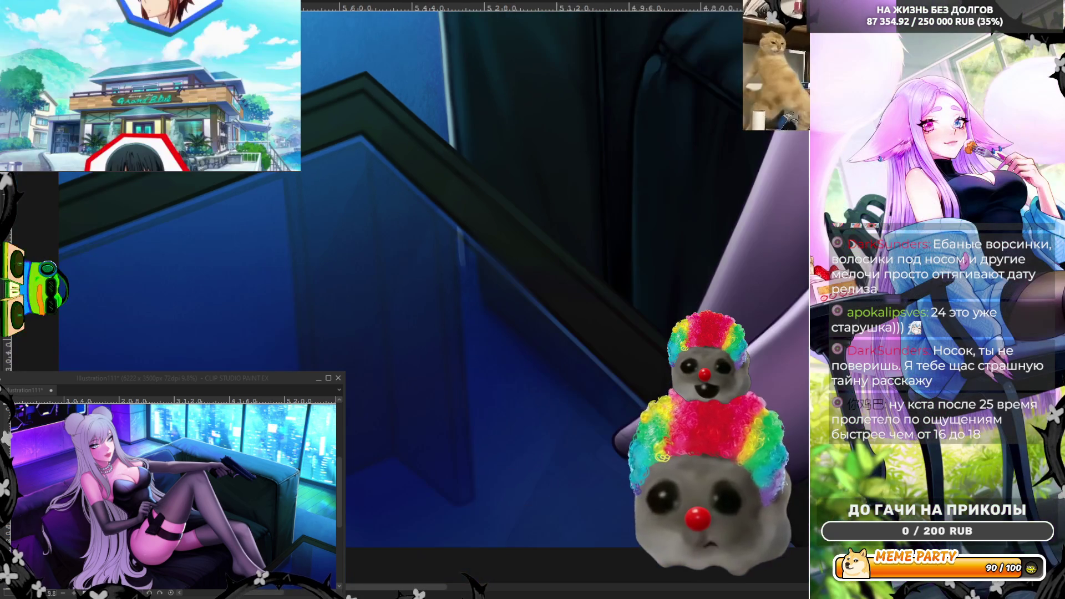
scroll(294, 267, "up", 1)
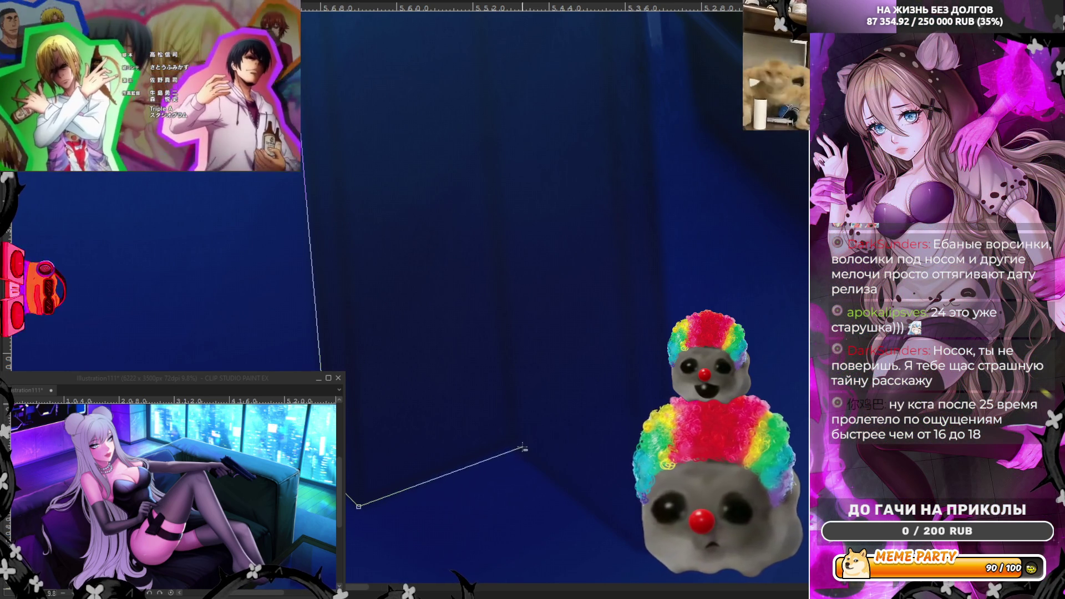
- Polyline-outline the table's vertical side panel corner by corner, close the shape, and deselect with Ctrl+D
left_click(511, 447)
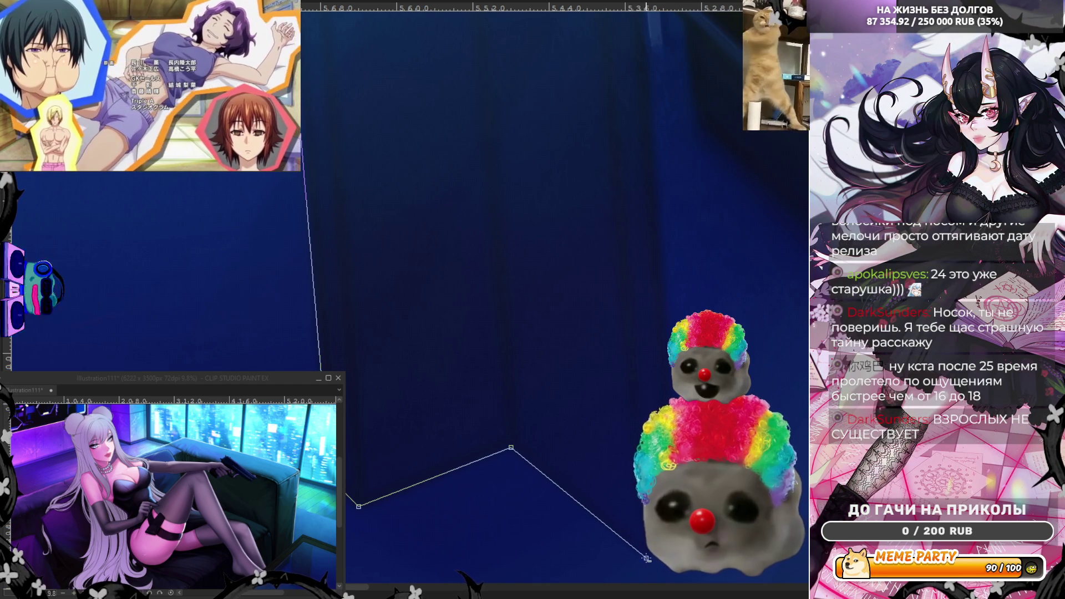
scroll(637, 564, "down", 3)
left_click(602, 558)
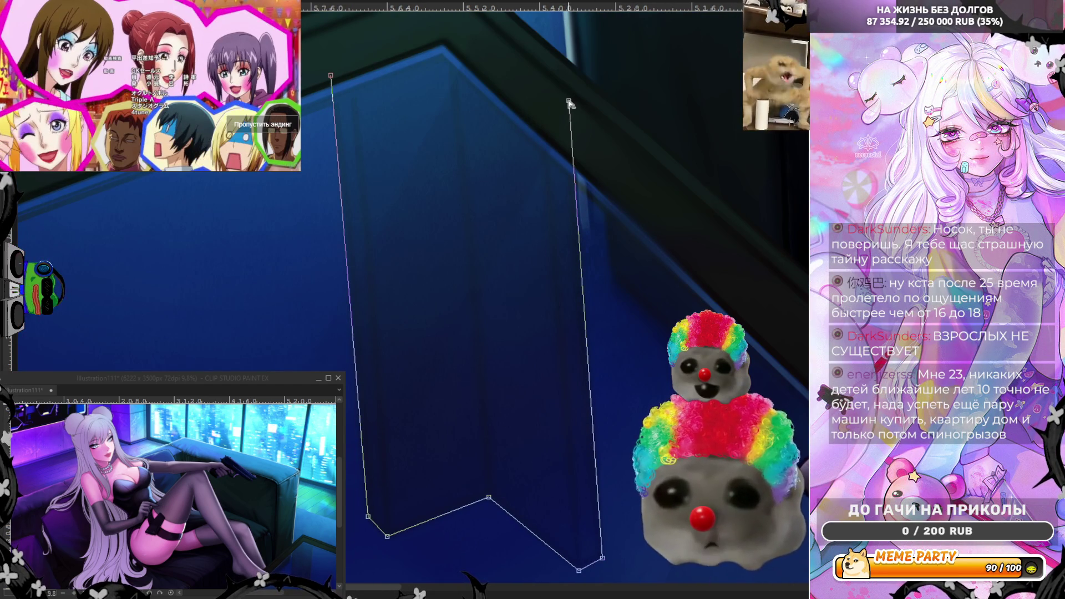
left_click(444, 29)
left_click(331, 77)
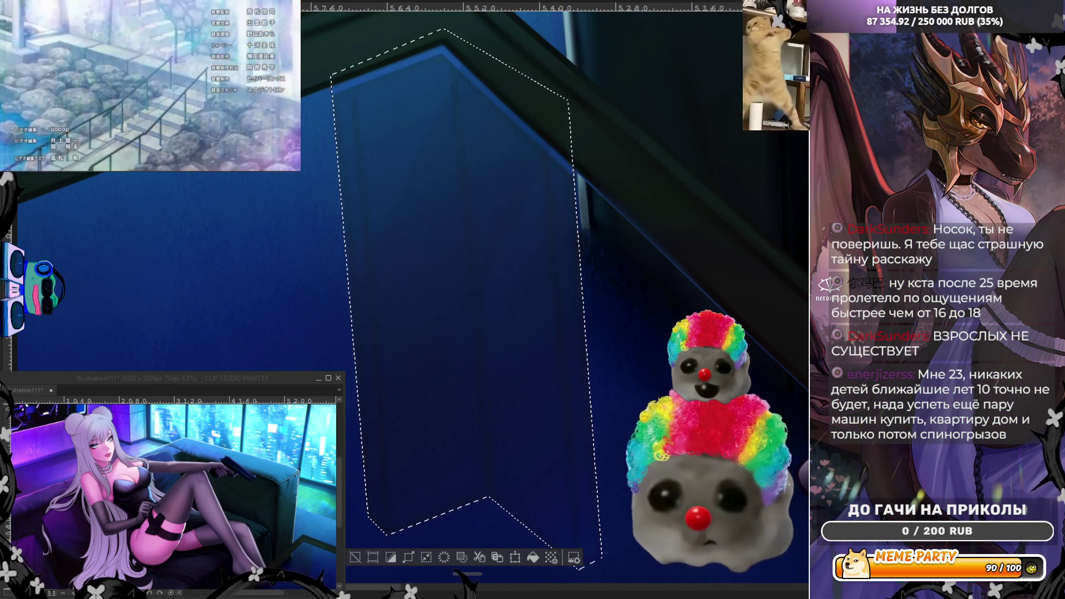
key("ctrl+d")
scroll(466, 8, "down", 2)
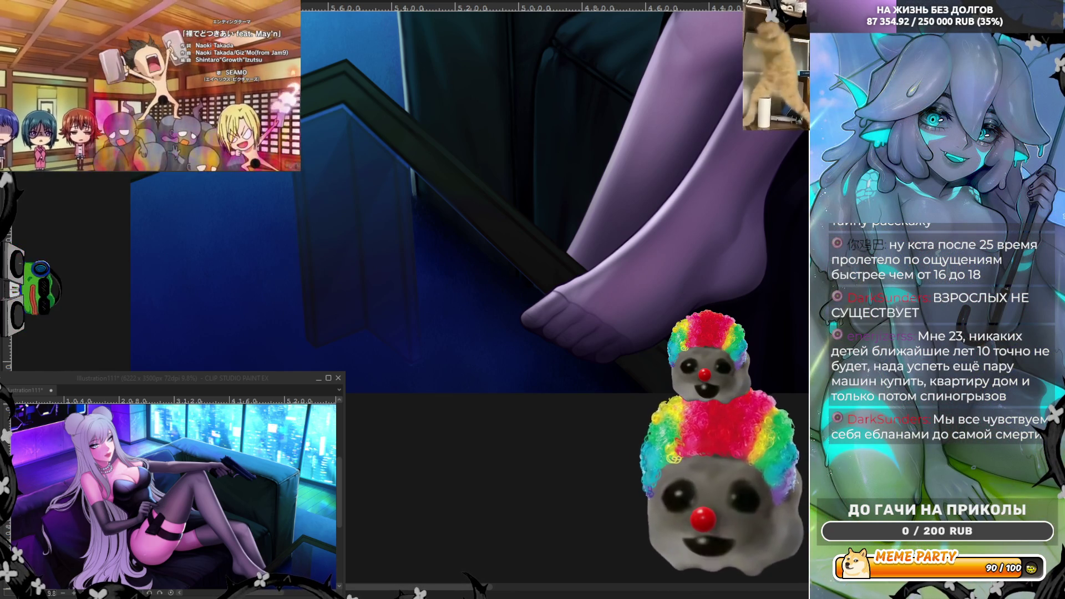
- Flip the canvas view horizontally with the H shortcut
key("h")
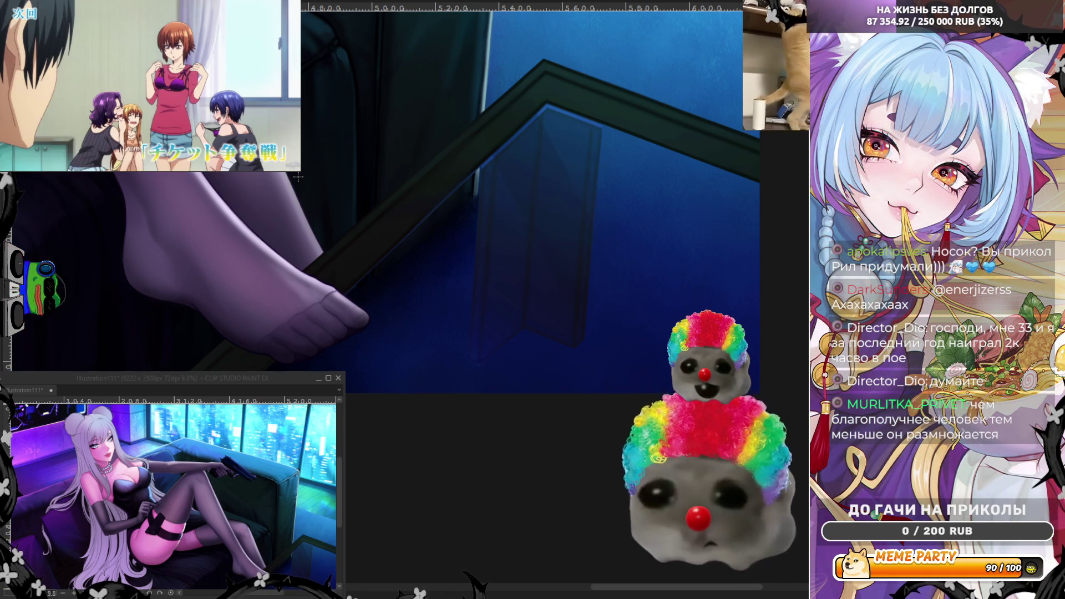
mouse_move(228, 124)
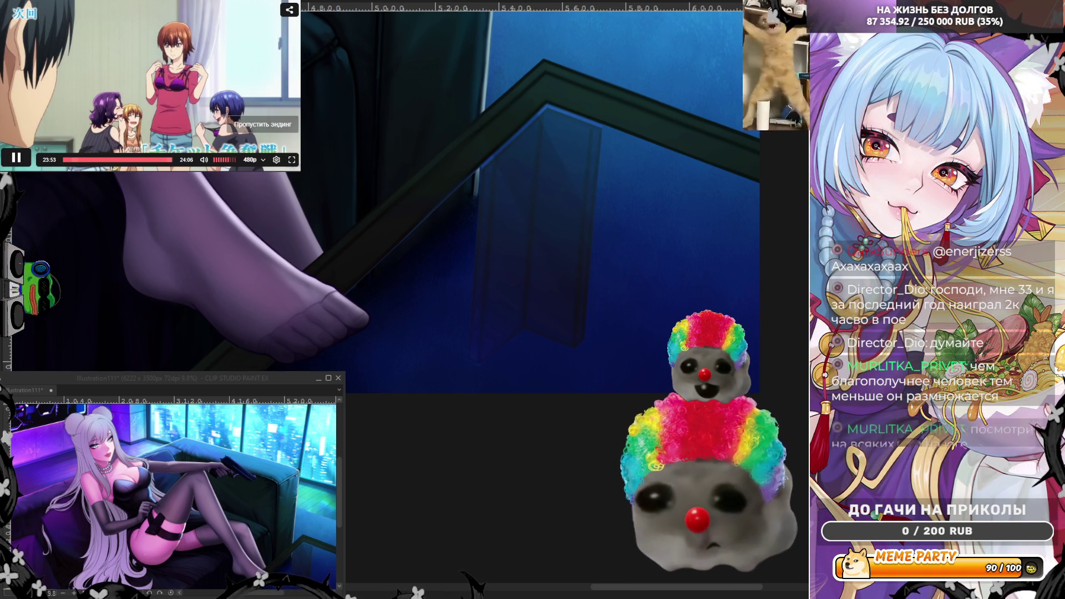
left_click(228, 124)
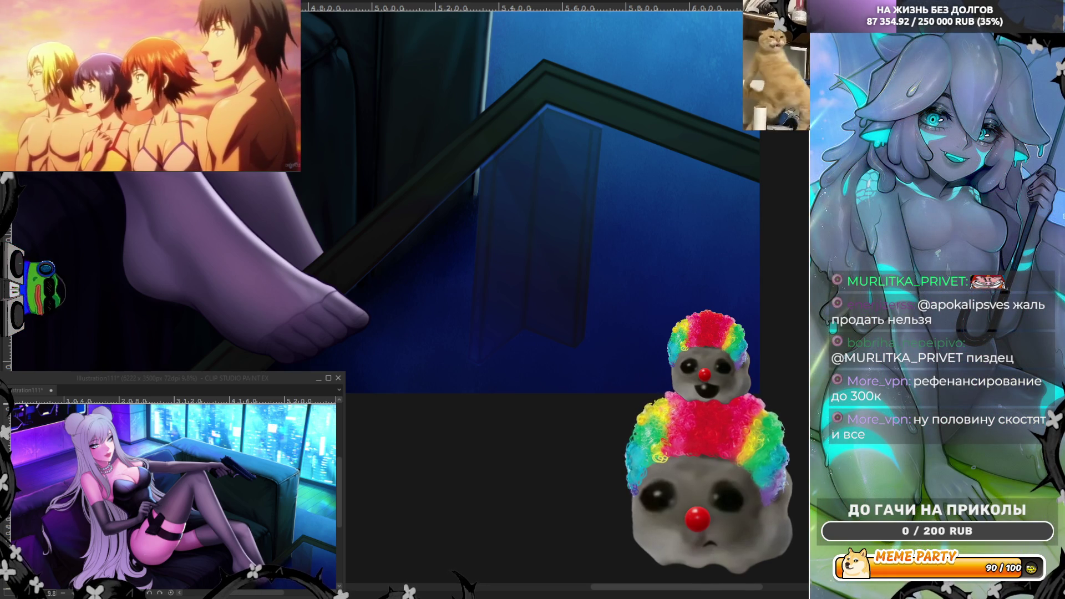
mouse_move(84, 144)
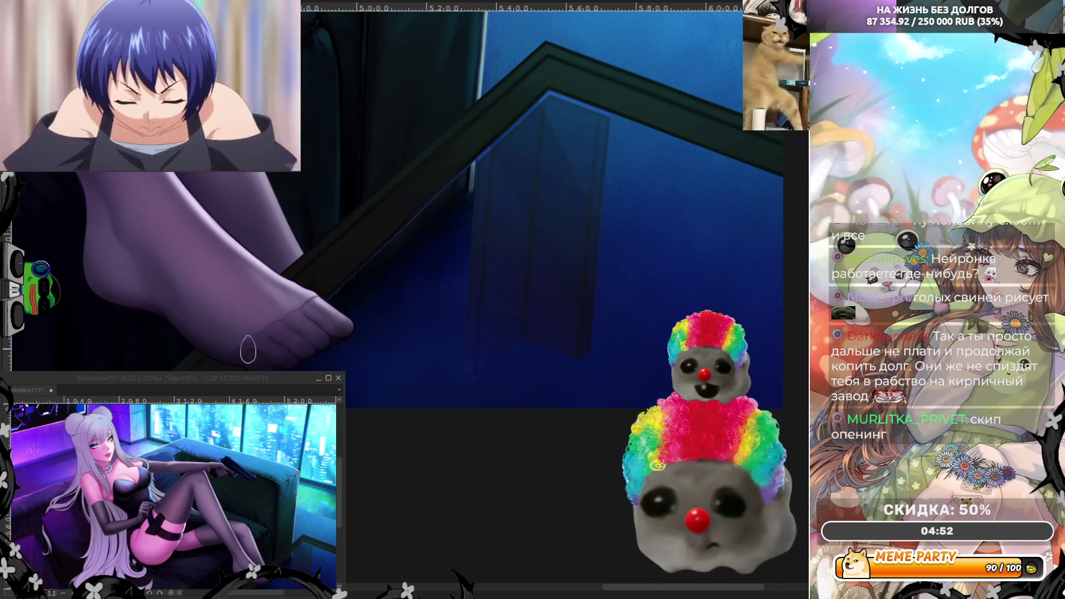
scroll(503, 189, "up", 1)
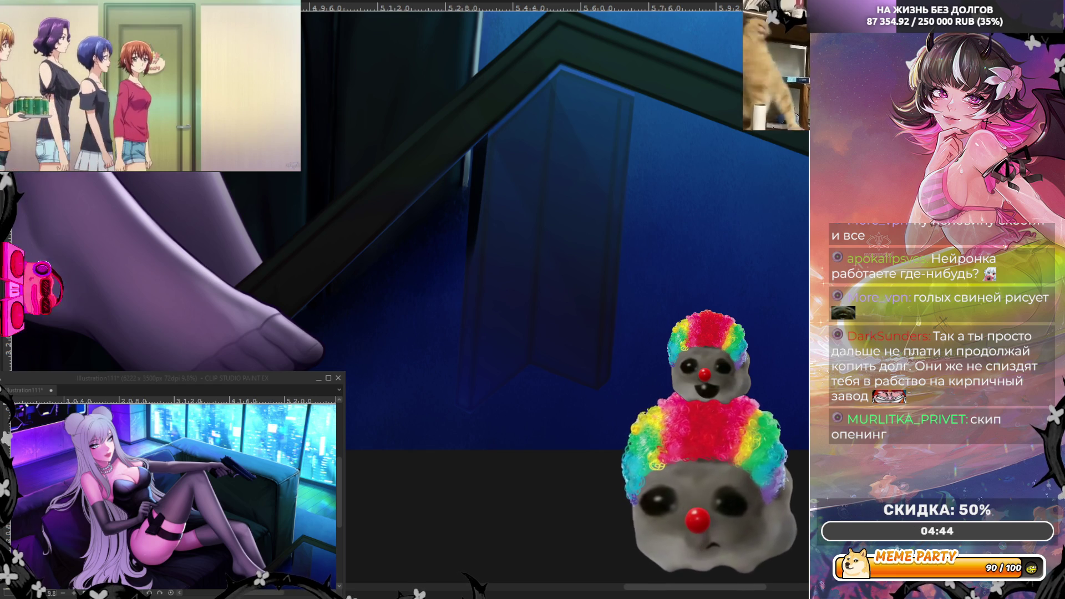
- Paint dark vertical strokes forming the table-leg pillar, redoing one and widening it toward the corner
left_click_drag(481, 132, 465, 411)
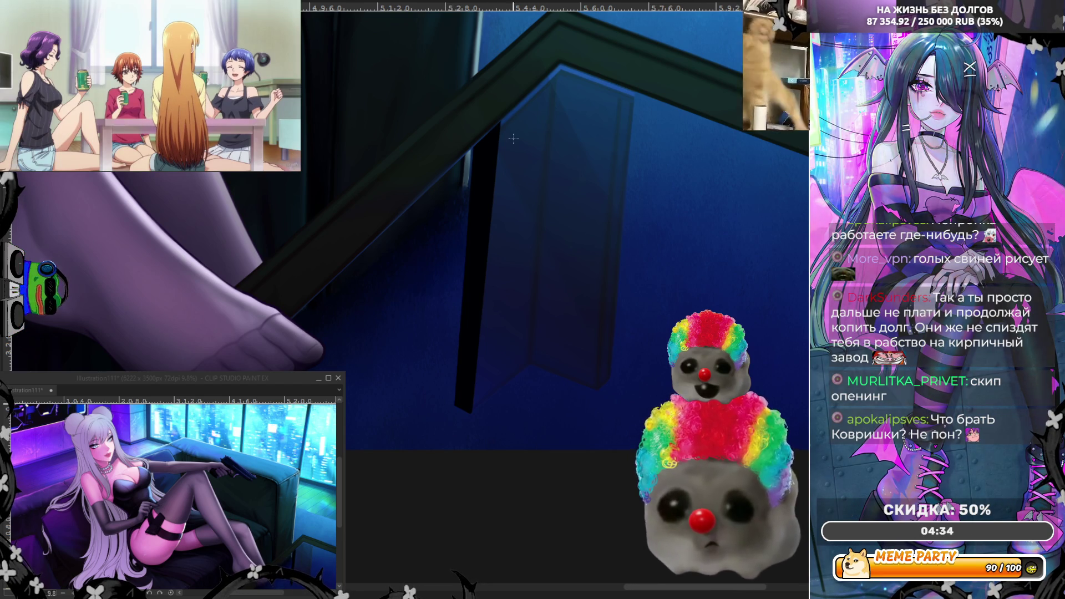
mouse_move(634, 86)
left_mouse_down()
mouse_move(615, 349)
mouse_move(600, 388)
left_mouse_up()
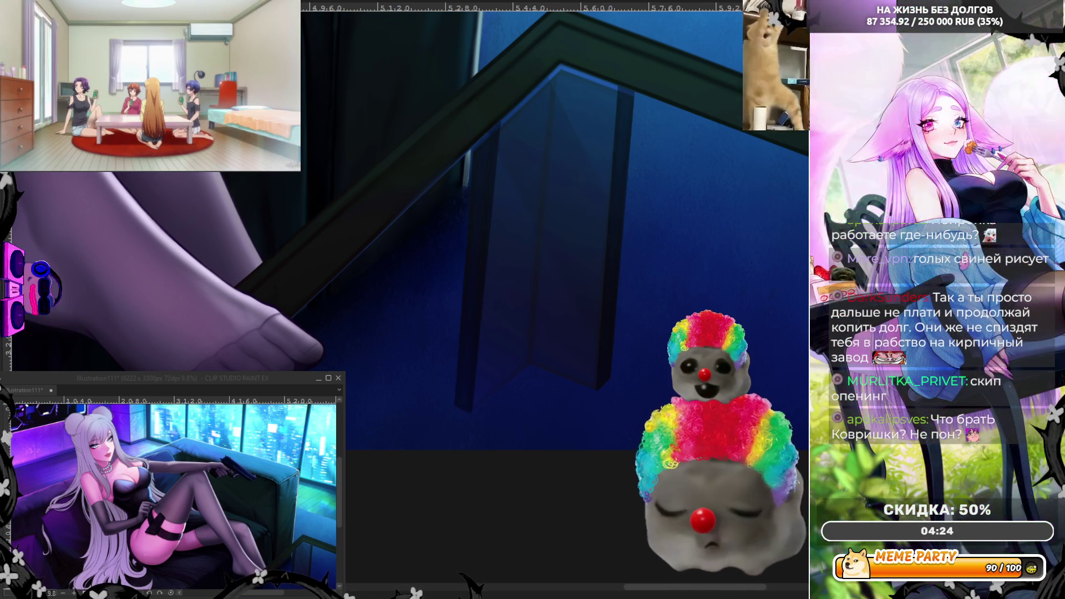
left_click_drag(475, 422, 500, 237)
key("ctrl+z")
left_click_drag(478, 416, 511, 118)
left_click_drag(503, 402, 533, 80)
left_click_drag(517, 353, 552, 81)
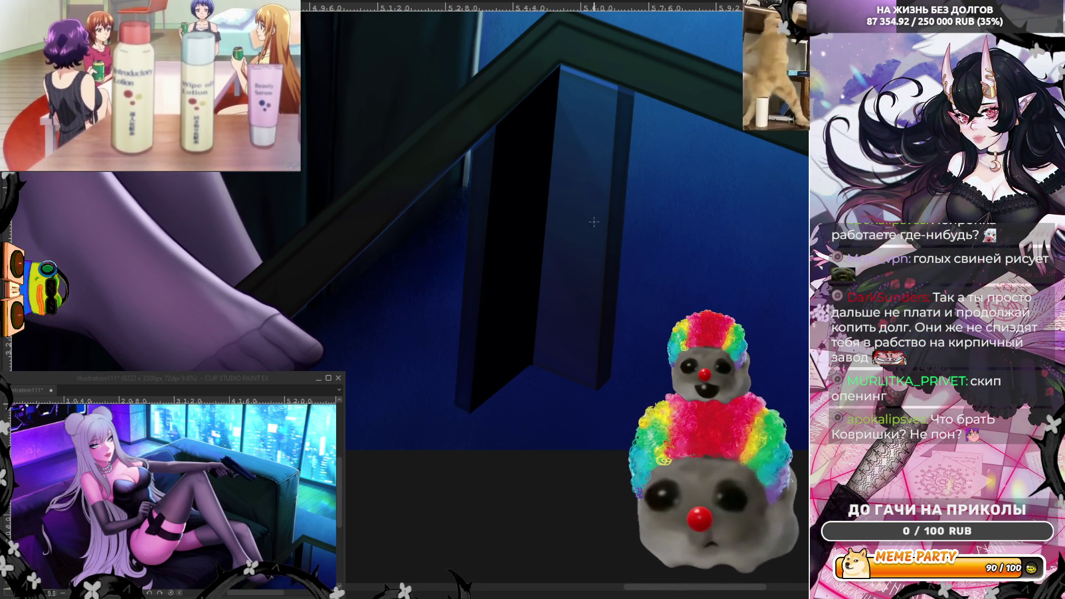
- Shade the pillar's right face, darkening the top edge and adding a lighter strip
left_click_drag(567, 238, 574, 65)
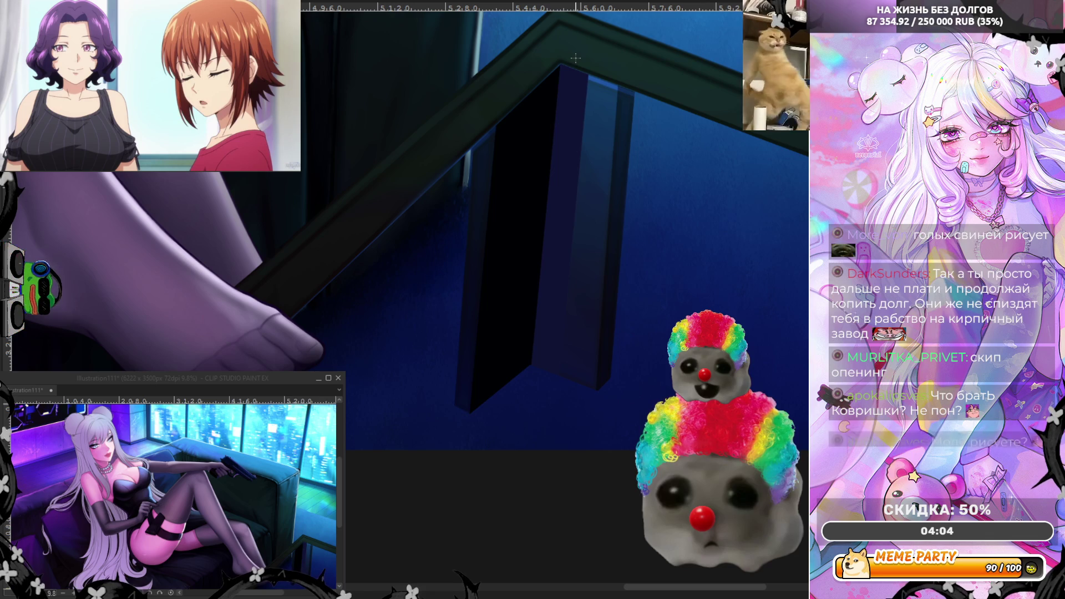
left_click_drag(555, 108, 539, 356)
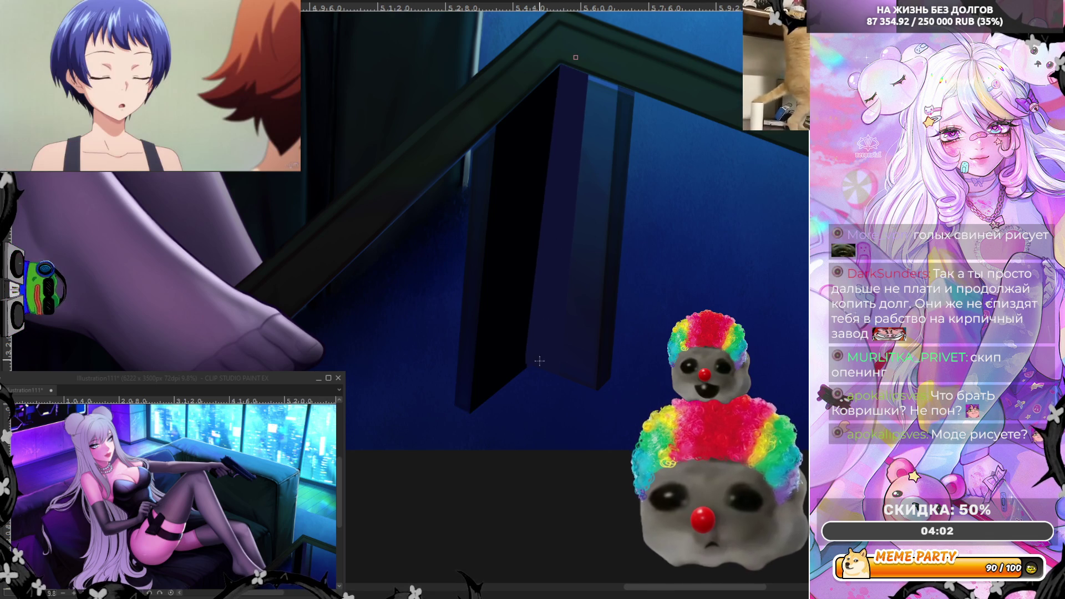
key("ctrl+z")
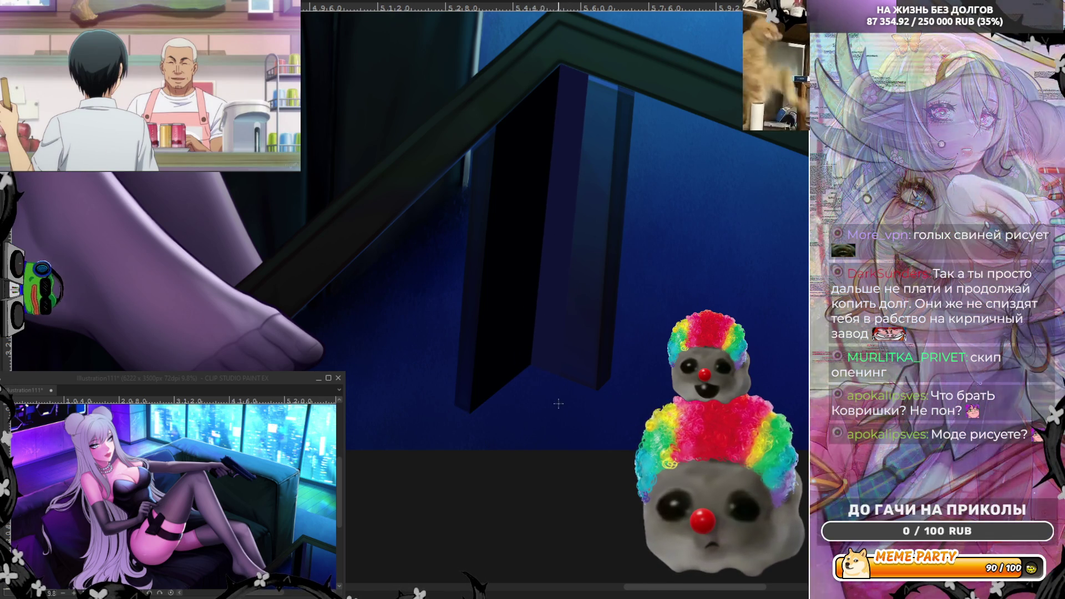
left_click_drag(588, 233, 605, 74)
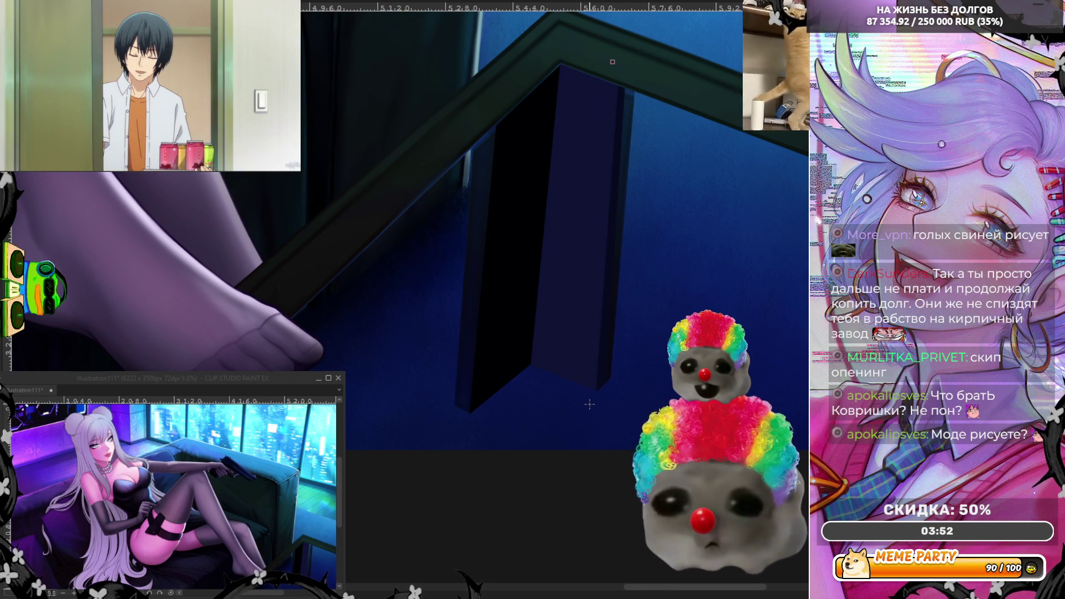
left_click_drag(598, 237, 602, 82)
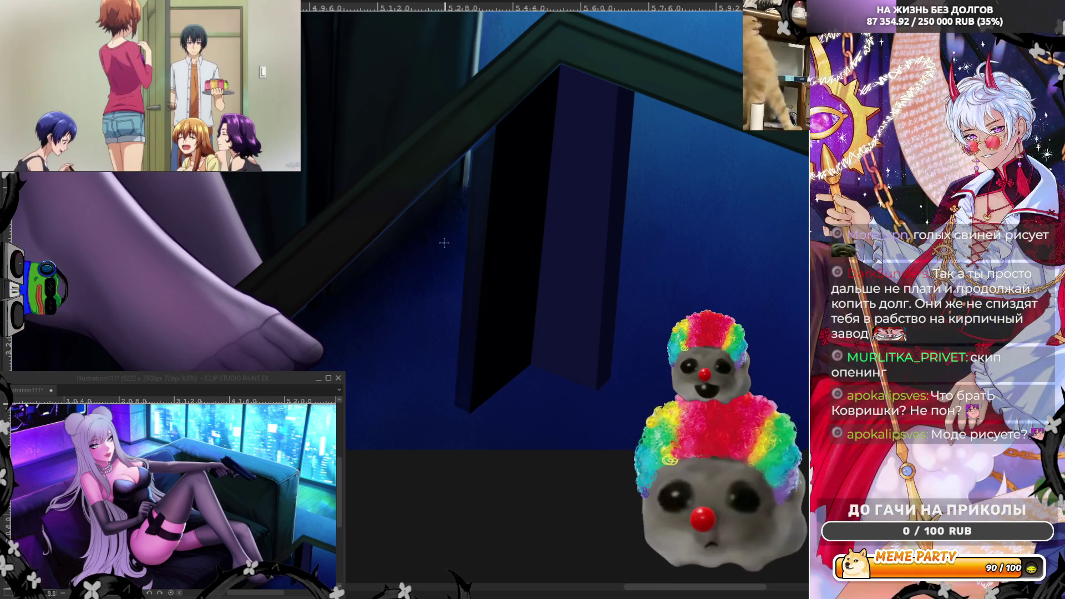
- Add lighter blue along the pillar's left edge and extend the black fill to the table top
left_click_drag(491, 119, 472, 344)
left_click_drag(488, 206, 466, 416)
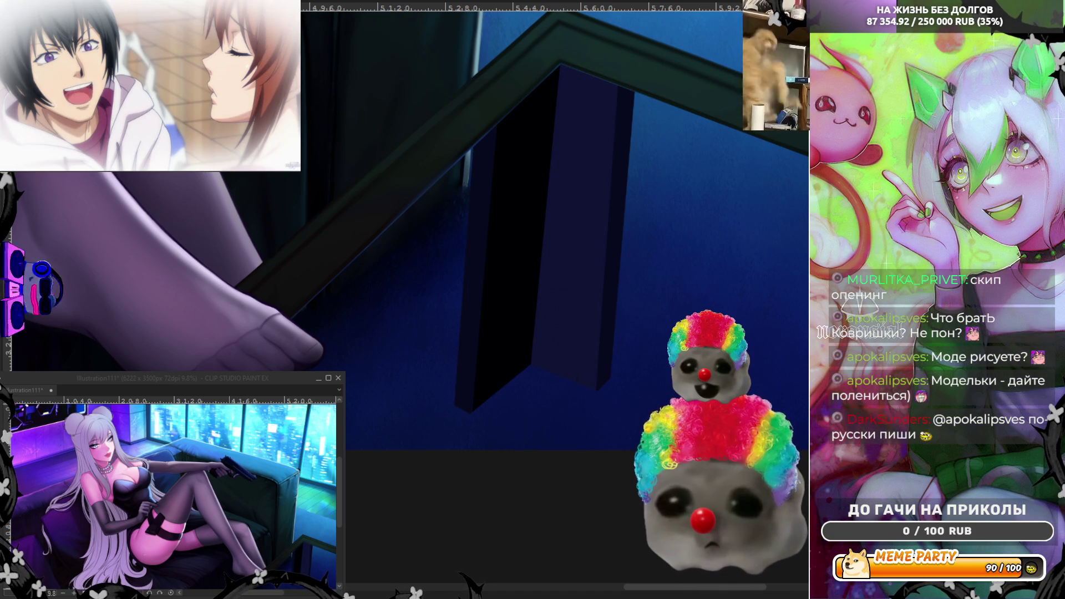
left_click_drag(549, 20, 483, 430)
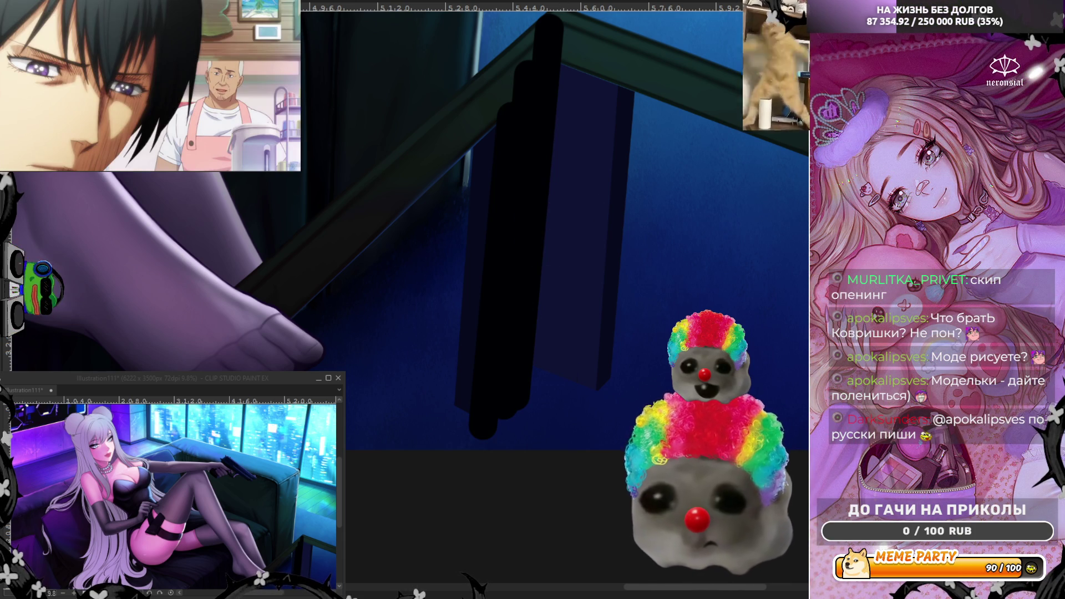
- Paint a navy stroke over the pillar's black fill
mouse_move(527, 47)
left_mouse_down()
mouse_move(506, 209)
mouse_move(510, 390)
left_mouse_up()
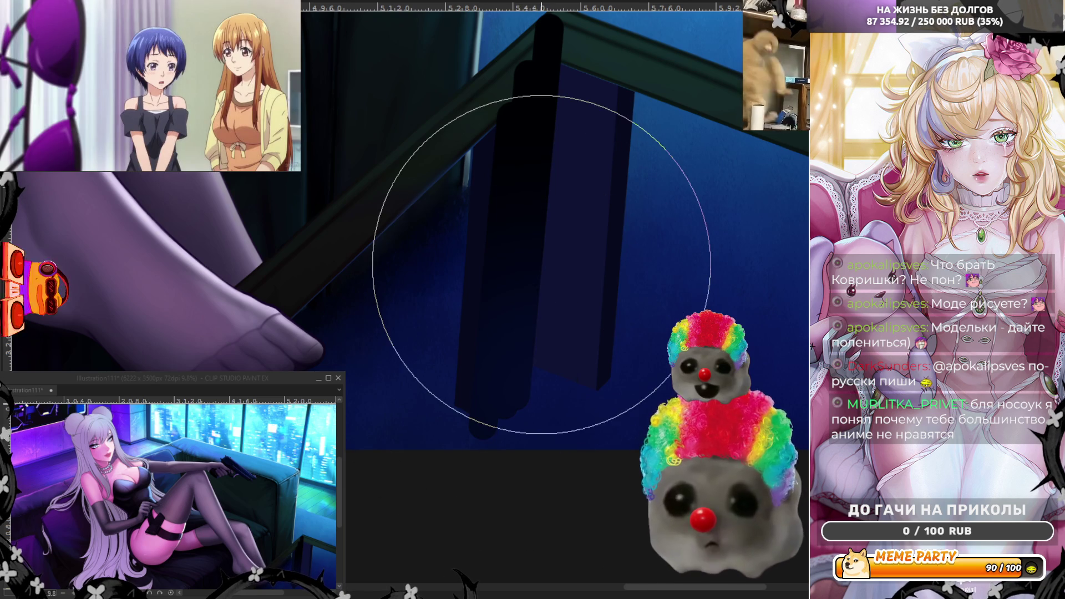
scroll(537, 283, "up", 1)
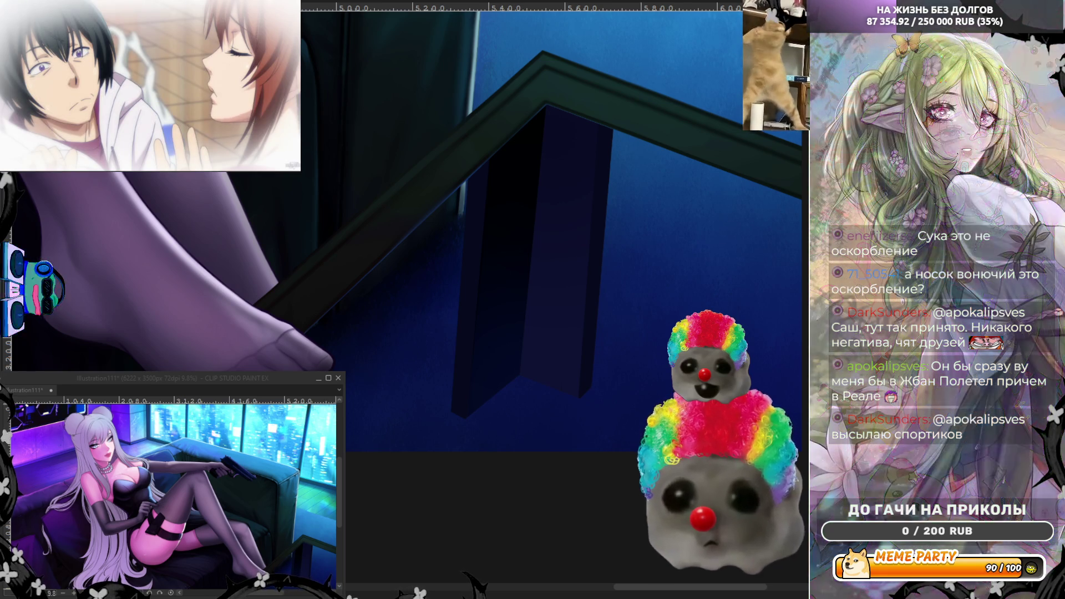
- Zoom out to view the glass table's refined frame beside the couch
scroll(317, 319, "down", 2)
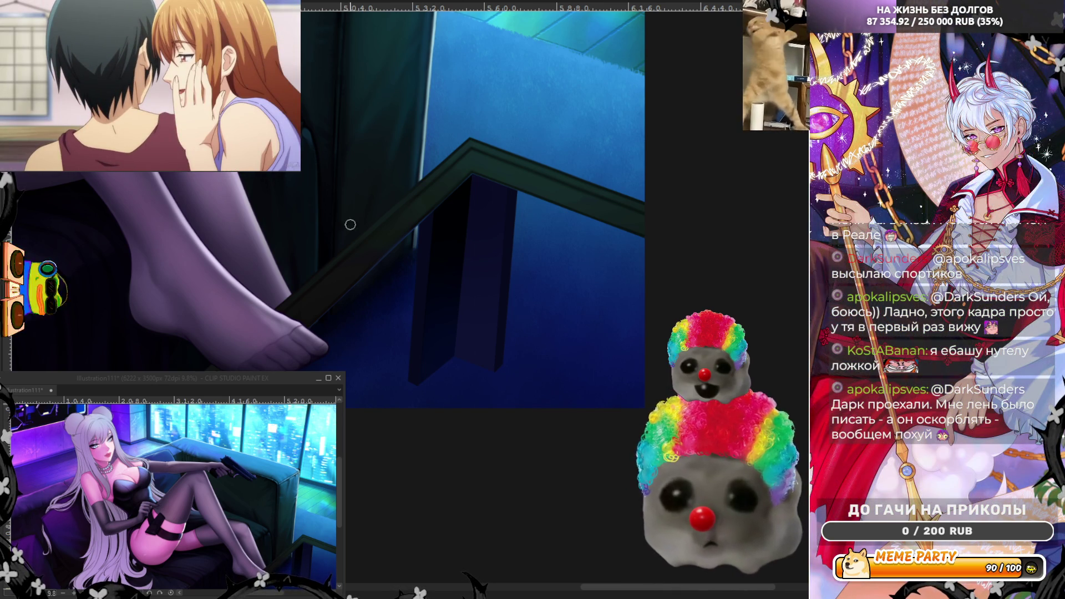
- Zoom in on the glass table corner beside the girl's feet
scroll(350, 225, "up", 2)
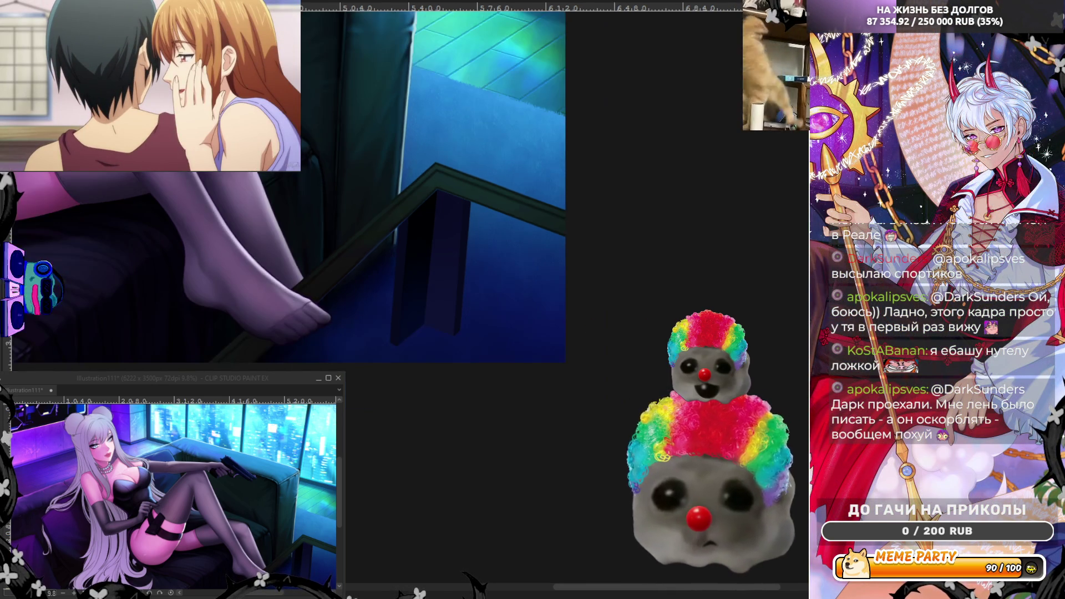
- Zoom out, mirror the view horizontally, then zoom back in on the legs and glass table
scroll(655, 363, "down", 1)
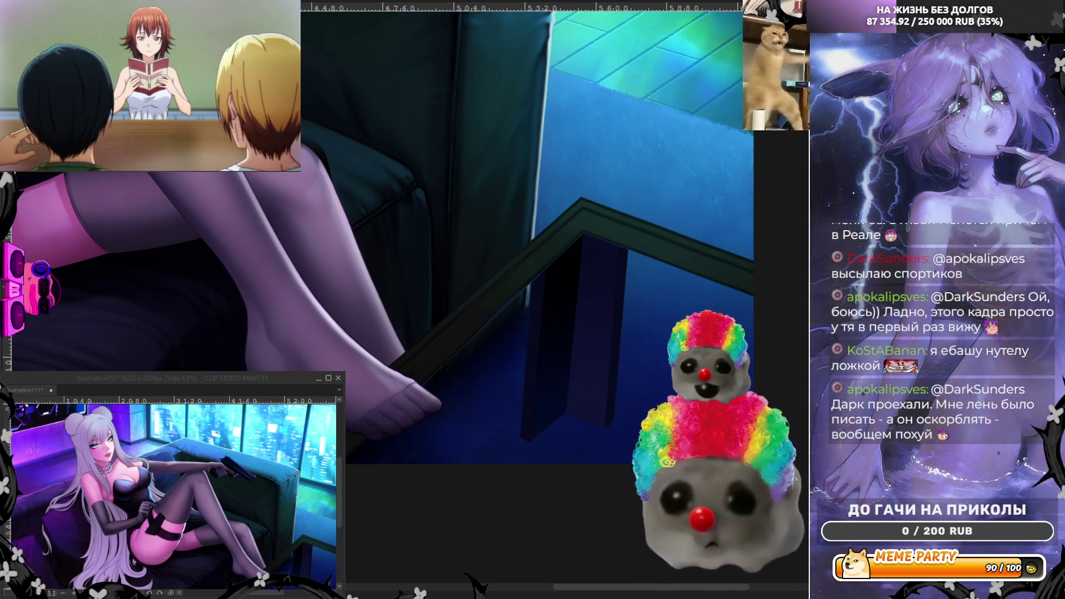
key("ctrl+minus")
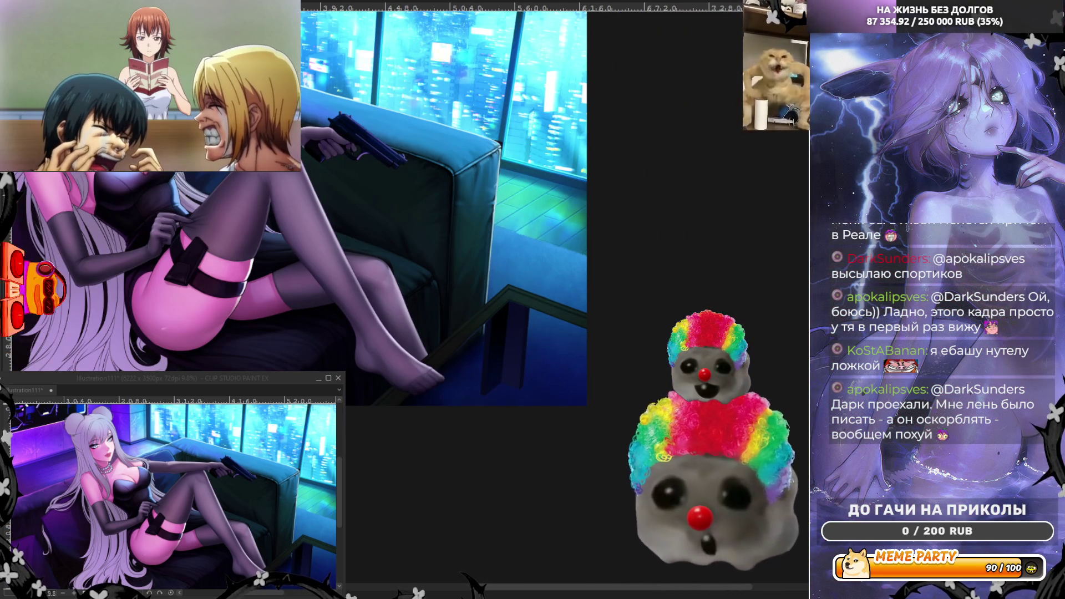
key("h")
key("ctrl+plus")
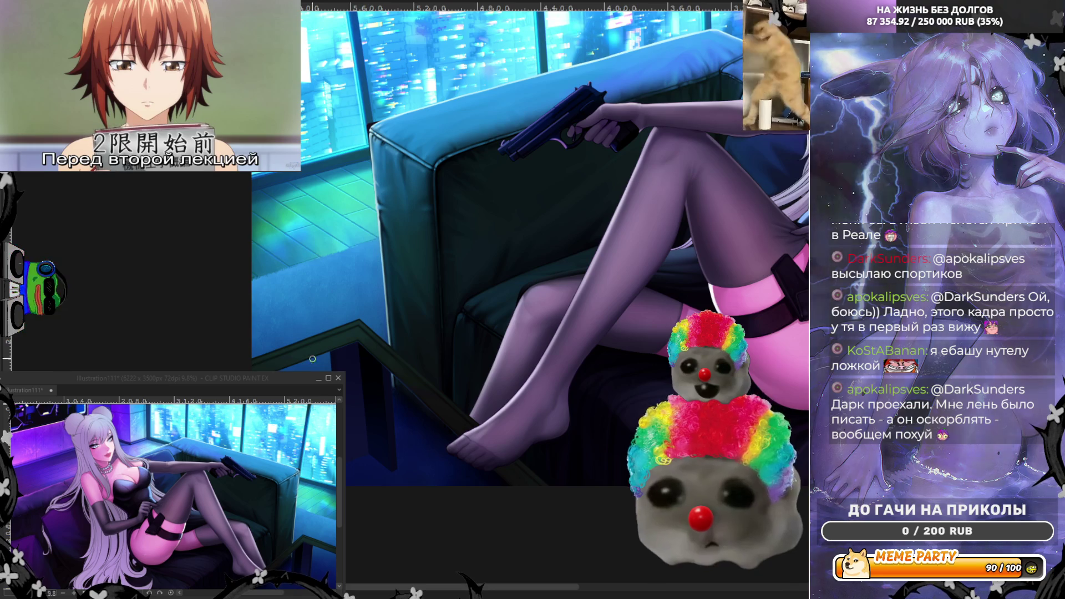
- Zoom in on the table and finish the straight edge line on the table leg
key("ctrl+plus")
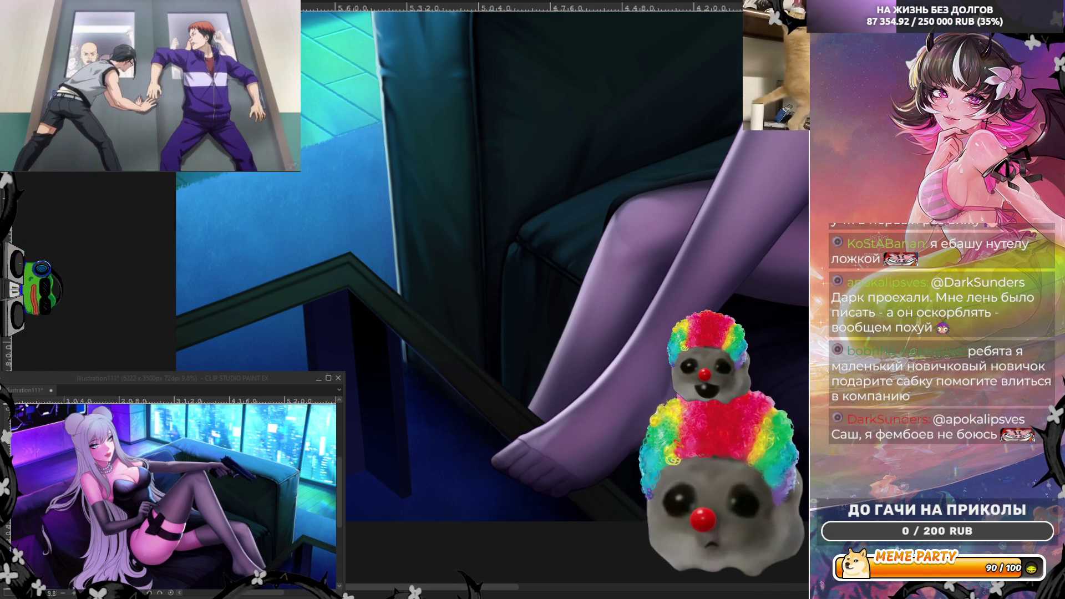
scroll(415, 507, "up", 2)
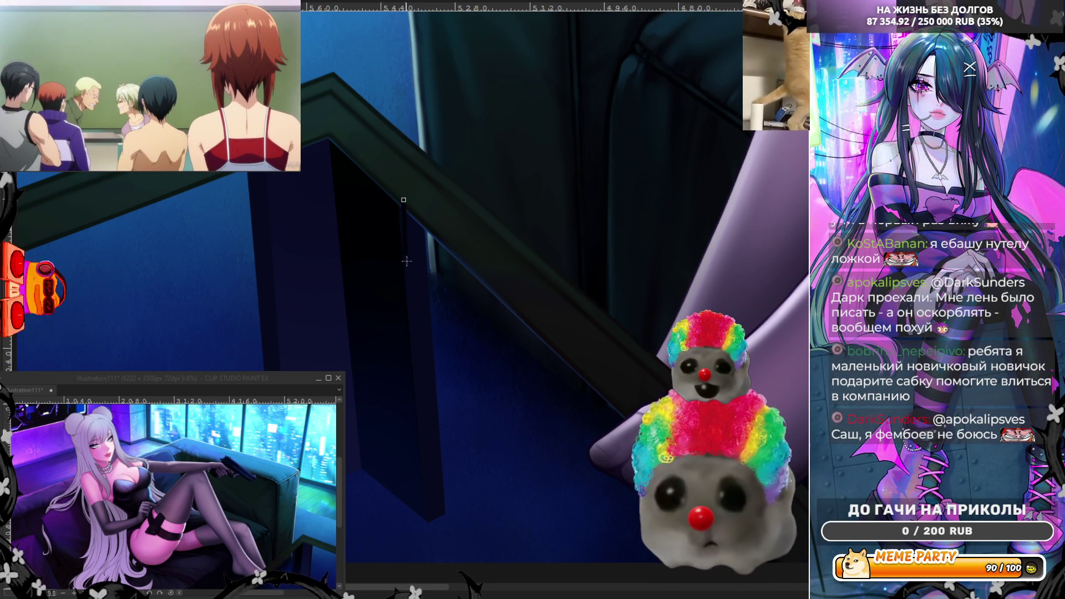
double_click(428, 521)
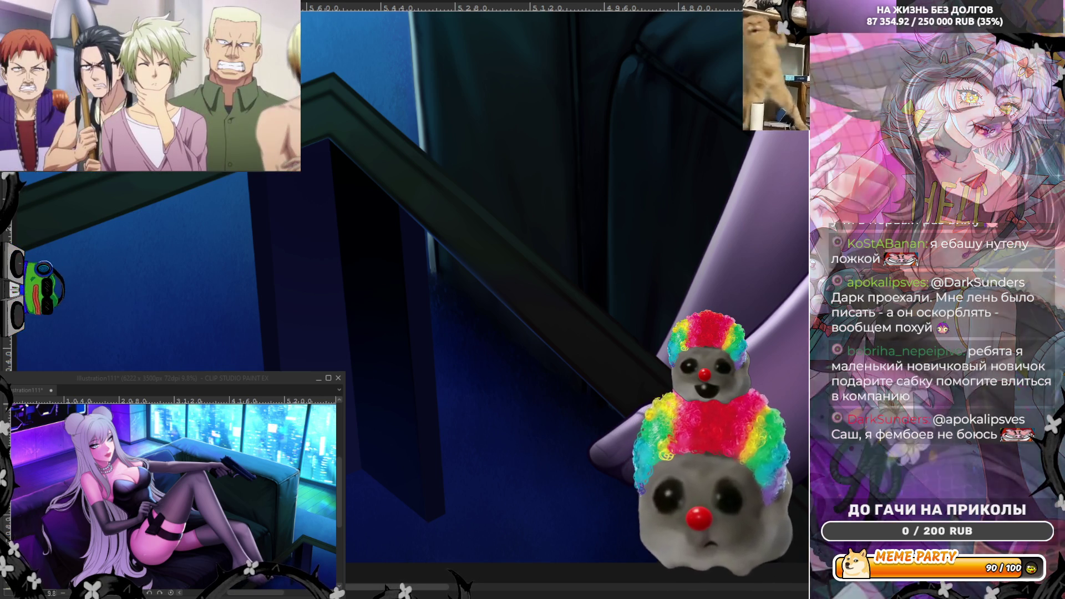
- Flip the view and draw a straight line from the leg's bottom corner up its right edge
key("h")
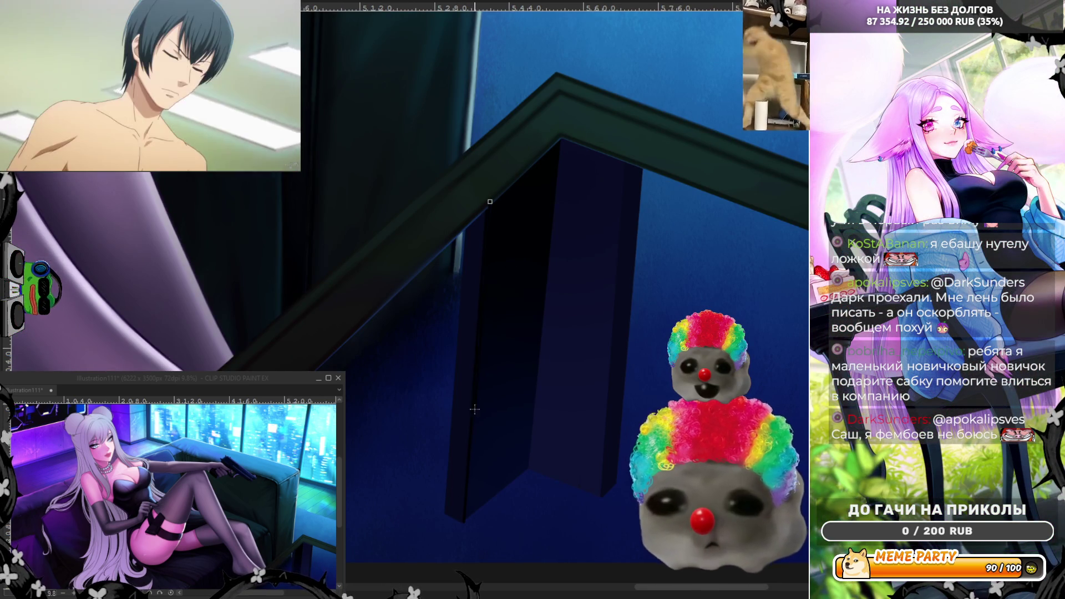
left_click(600, 496)
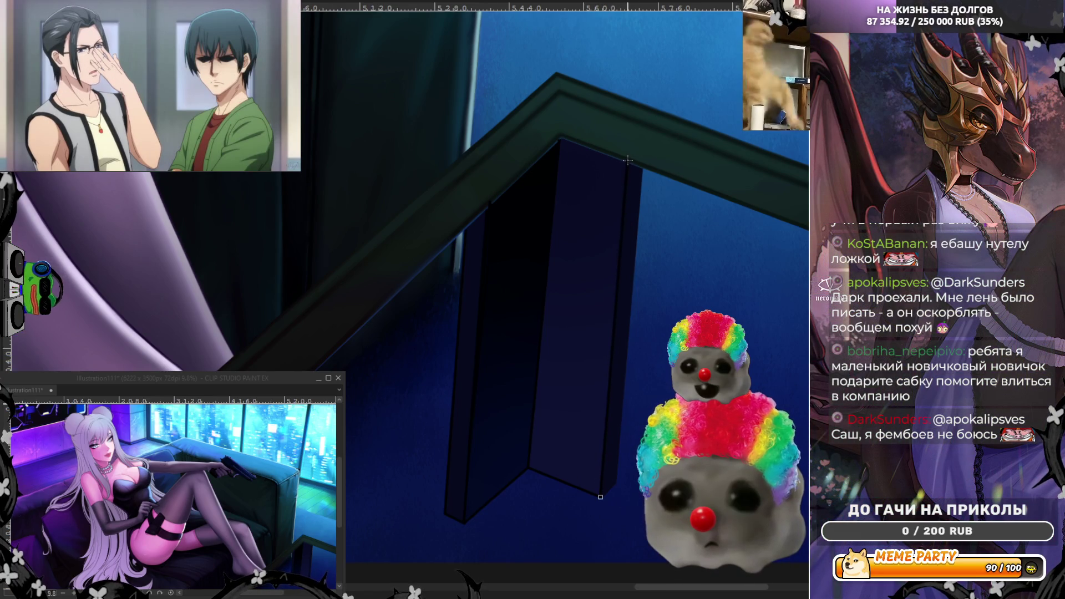
double_click(627, 160)
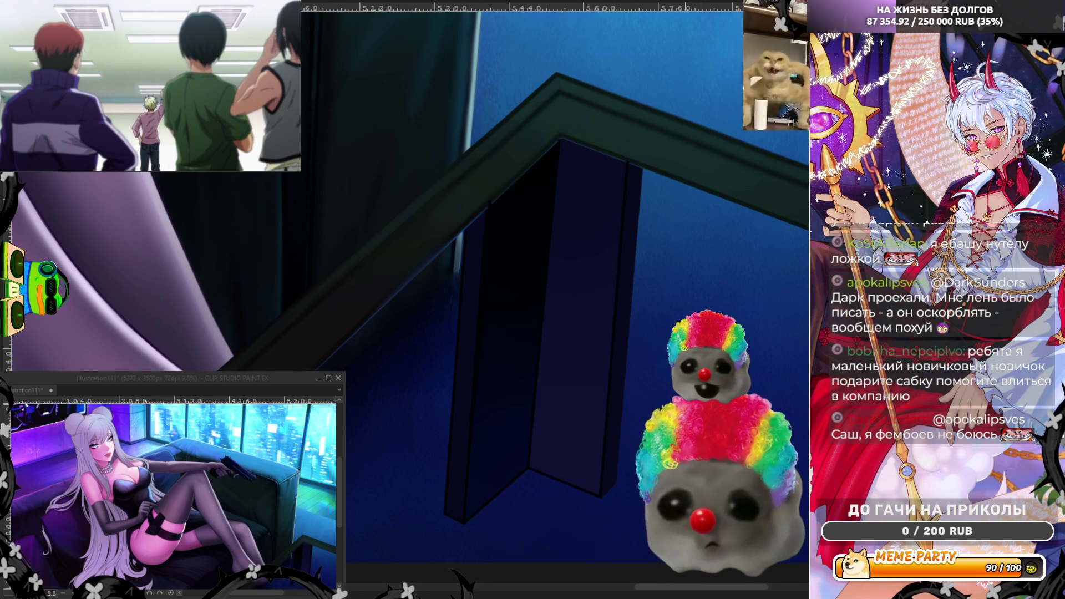
scroll(588, 501, "up", 5)
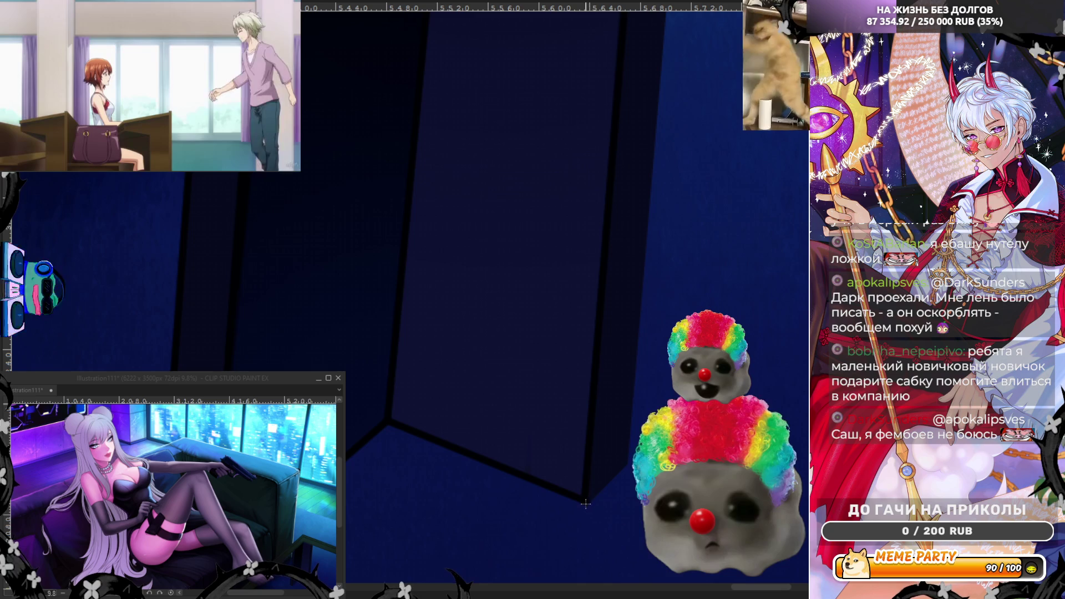
scroll(555, 525, "down", 2)
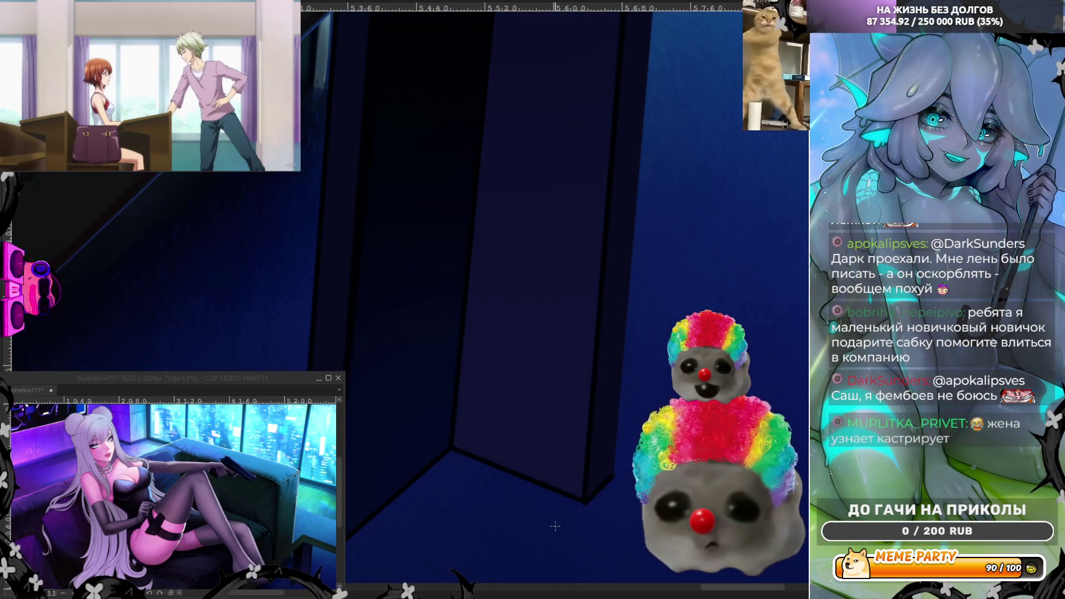
scroll(705, 521, "up", 1)
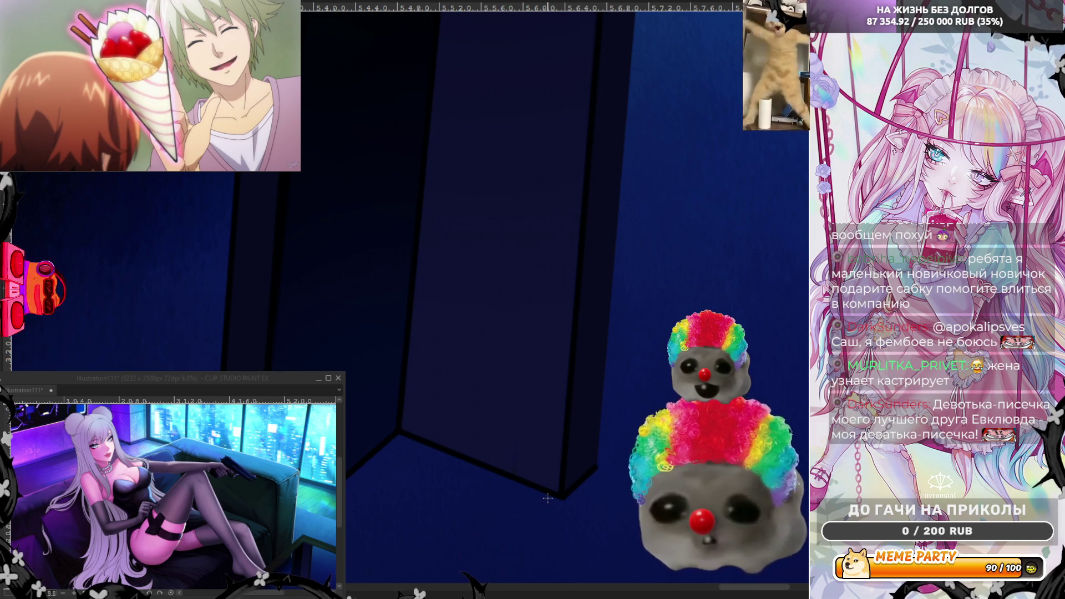
scroll(555, 278, "right", 3)
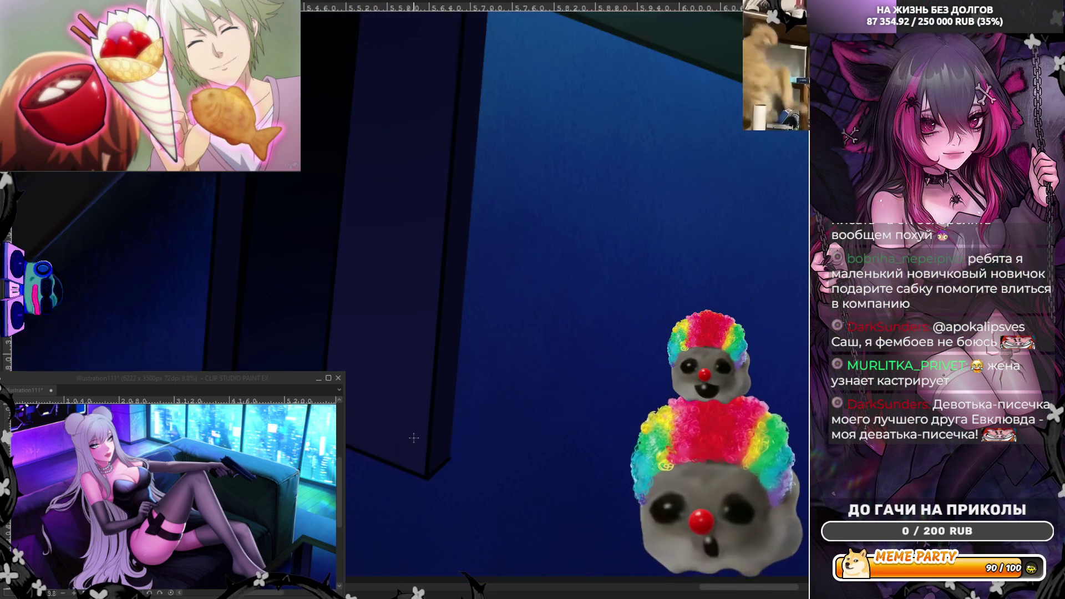
scroll(456, 527, "down", 2)
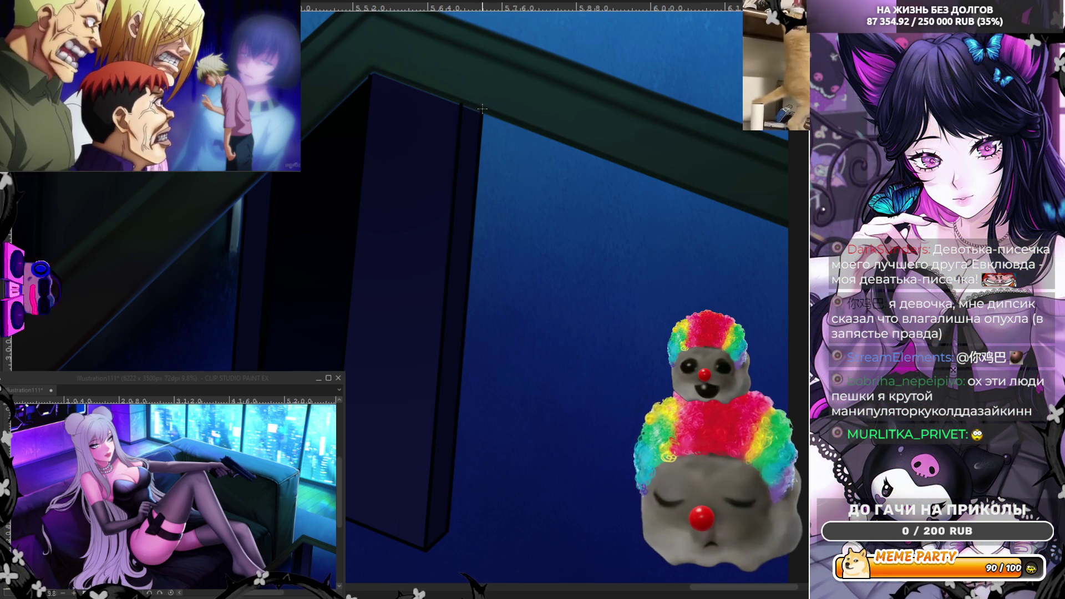
- Mirror the view and zoom out to review the table leg's new edge lines
key("h")
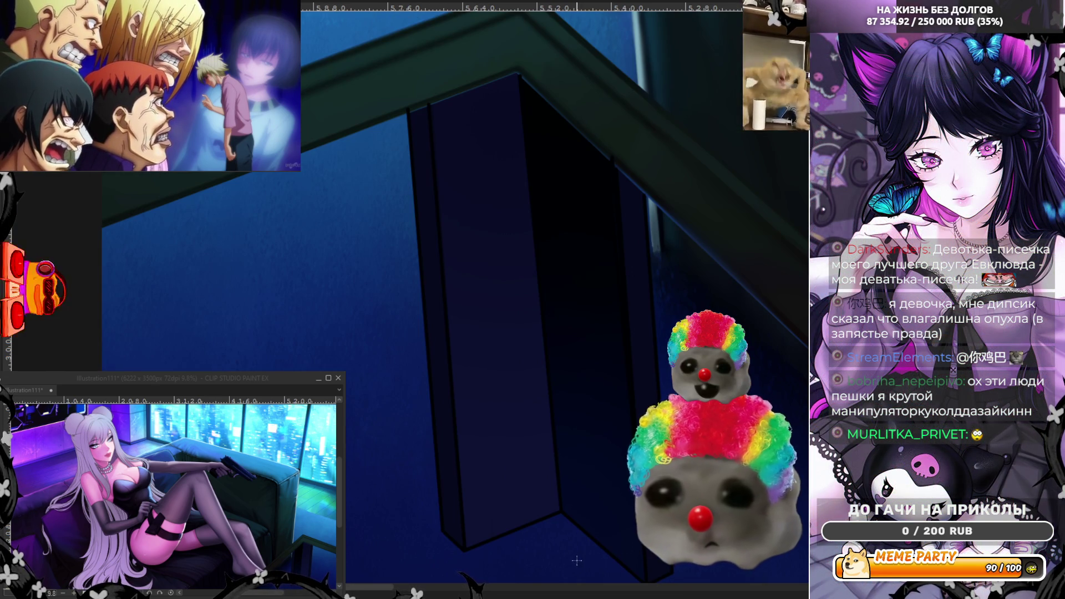
scroll(270, 278, "down", 2)
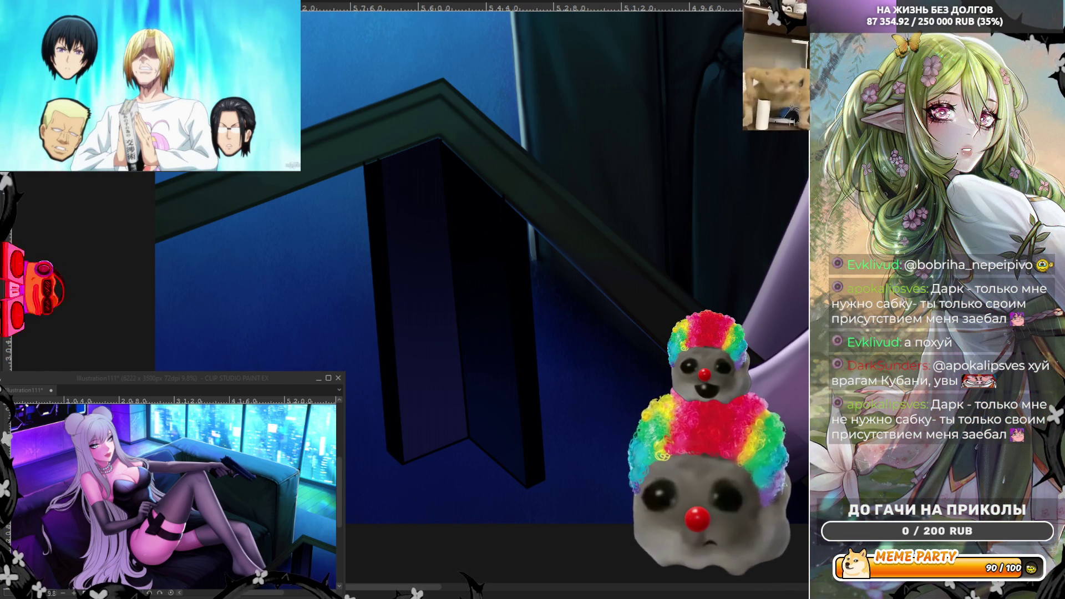
- Lasso-fill a dark navy sliver from the leg's bottom corner up its left edge
scroll(366, 133, "up", 3)
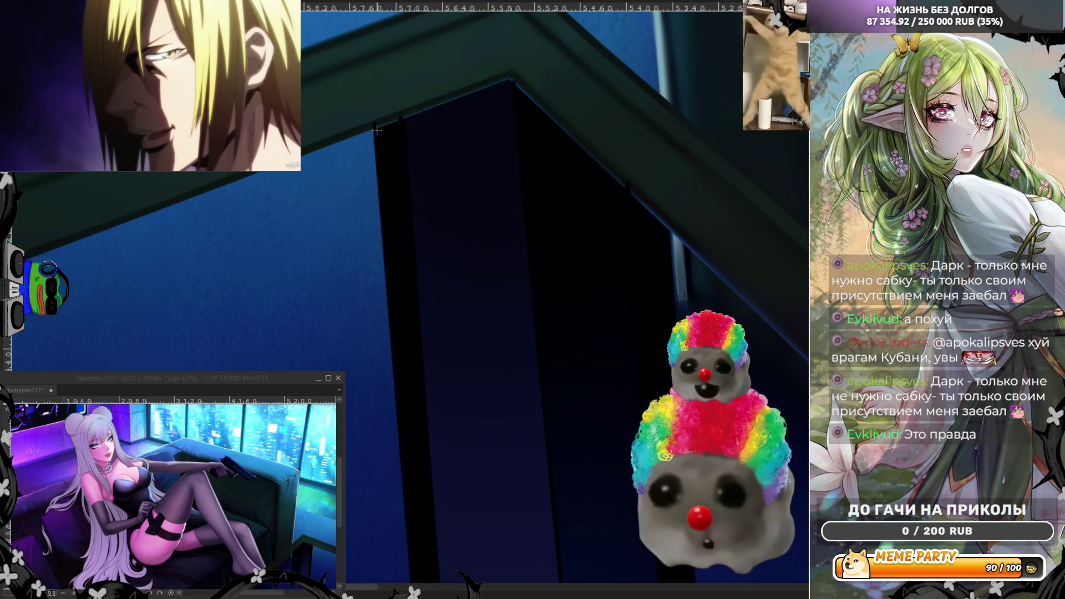
scroll(363, 176, "up", 3)
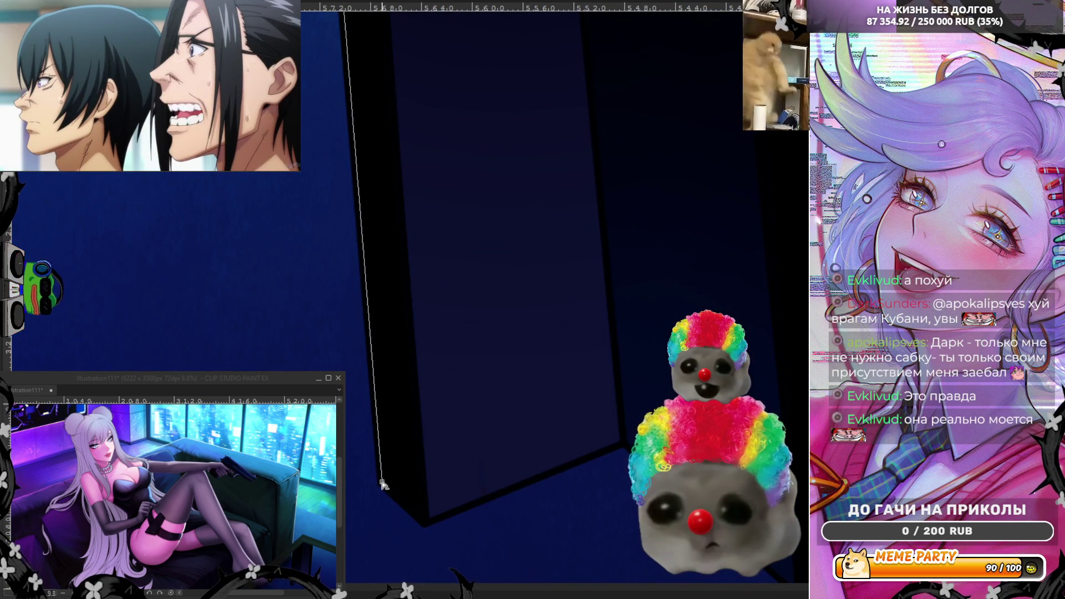
left_click(423, 521)
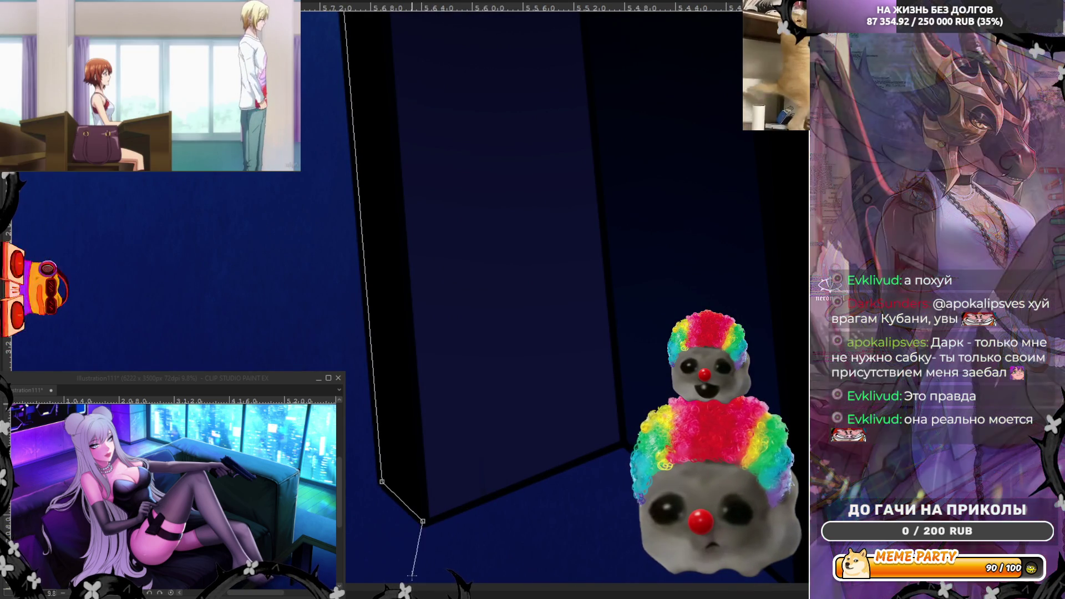
scroll(413, 566, "down", 3)
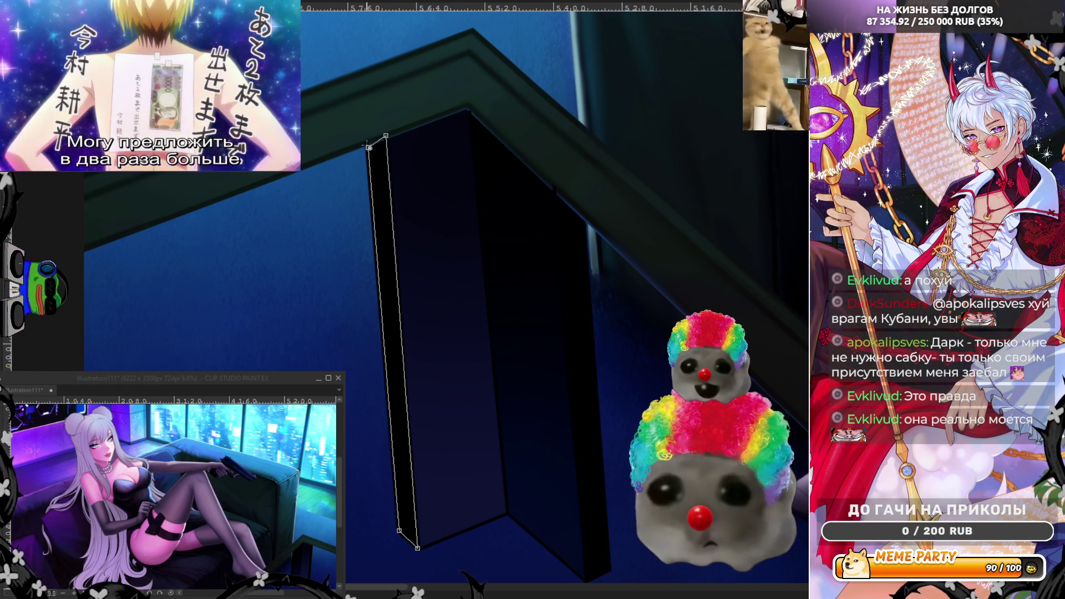
double_click(366, 136)
scroll(316, 213, "down", 2)
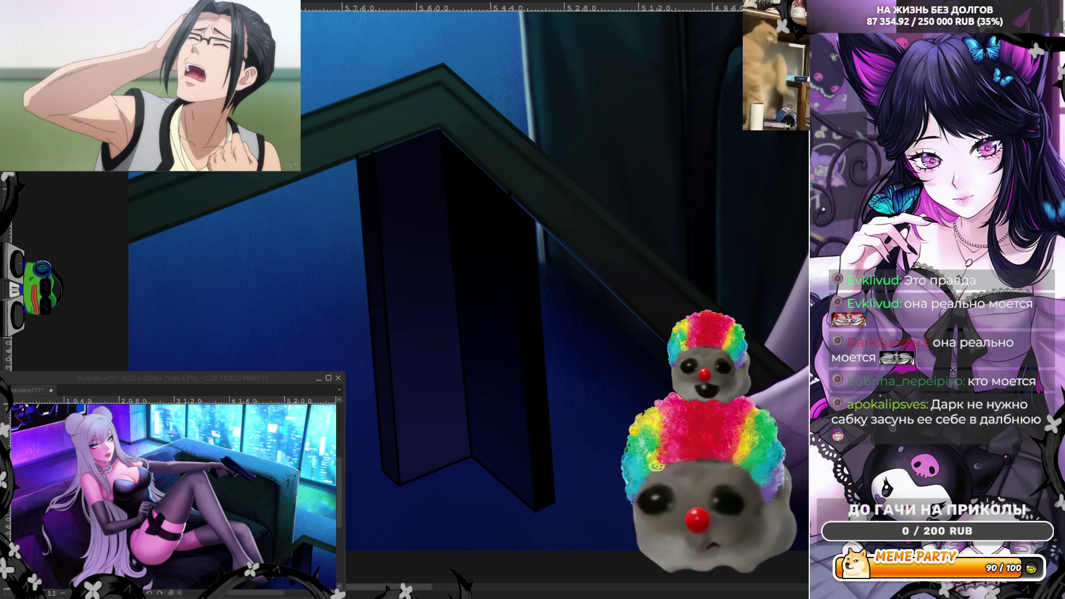
scroll(165, 221, "up", 4)
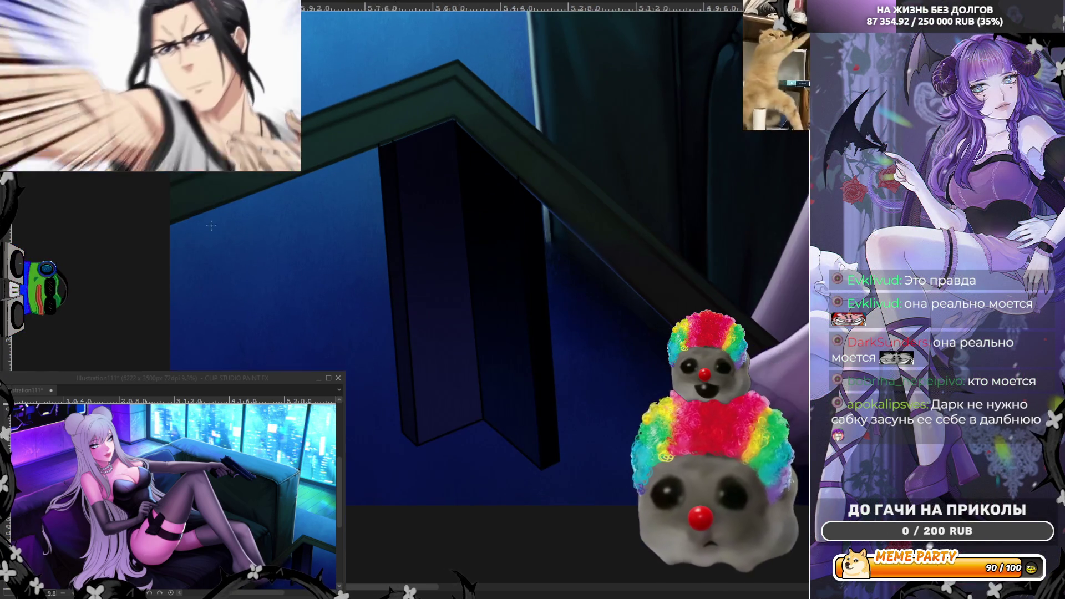
scroll(453, 114, "down", 2)
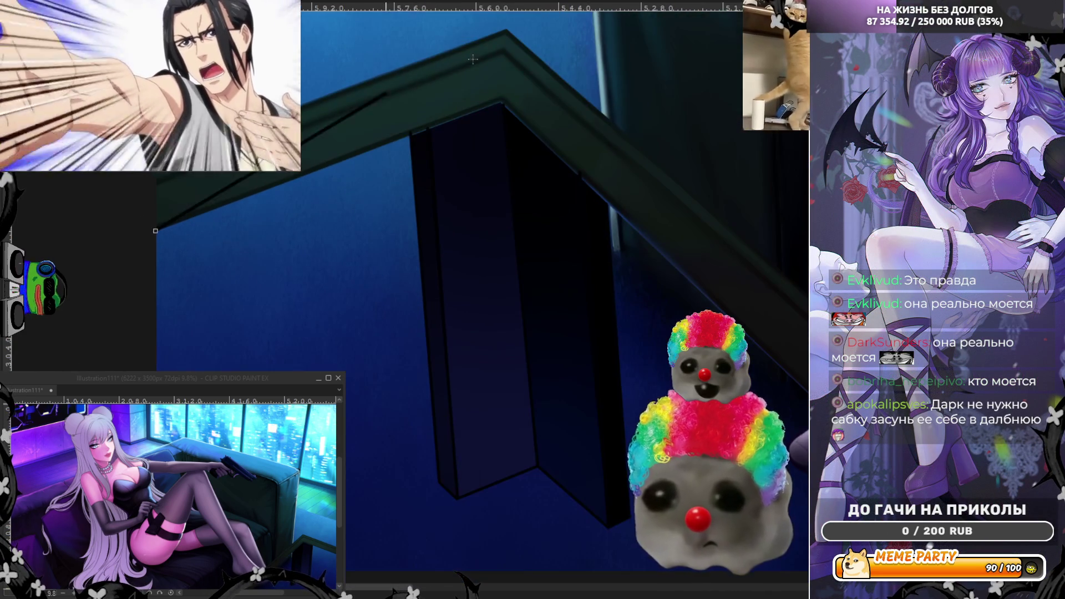
scroll(454, 114, "up", 4)
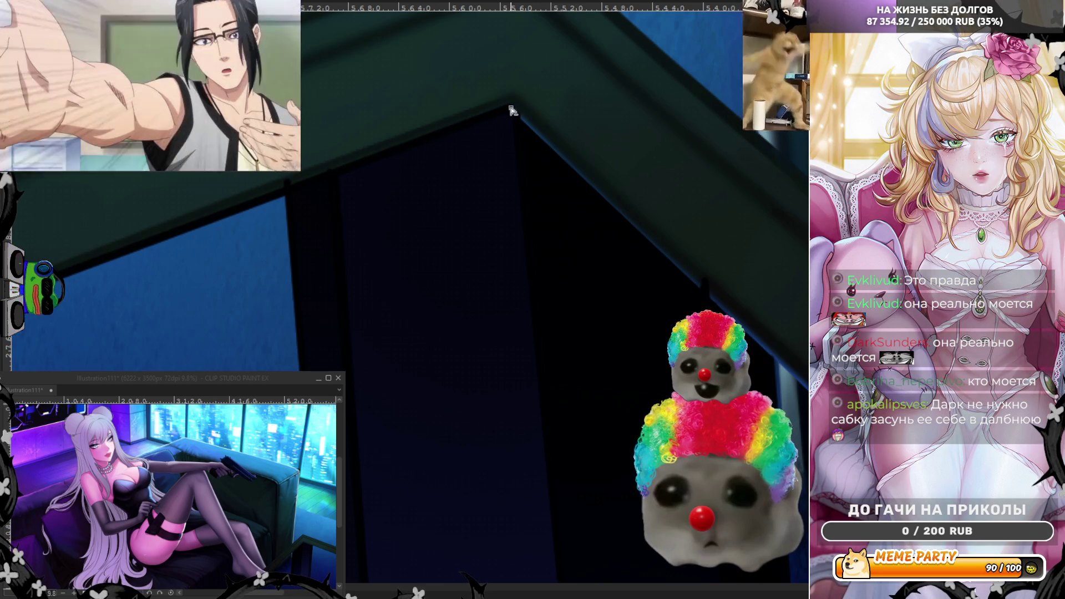
scroll(509, 108, "down", 2)
scroll(447, 120, "down", 2)
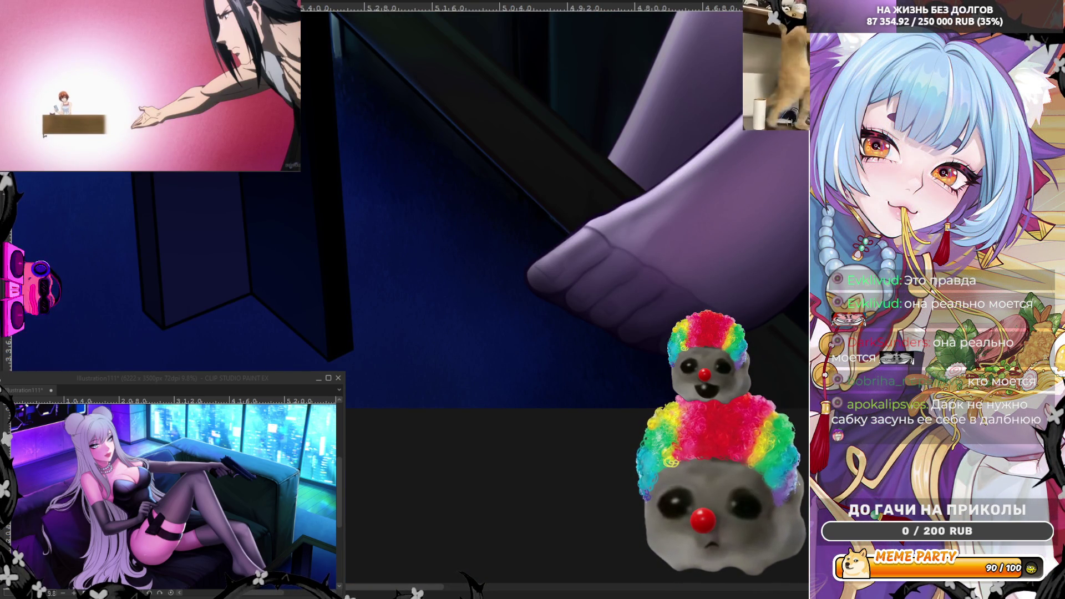
scroll(380, 62, "down", 3)
scroll(341, 28, "up", 1)
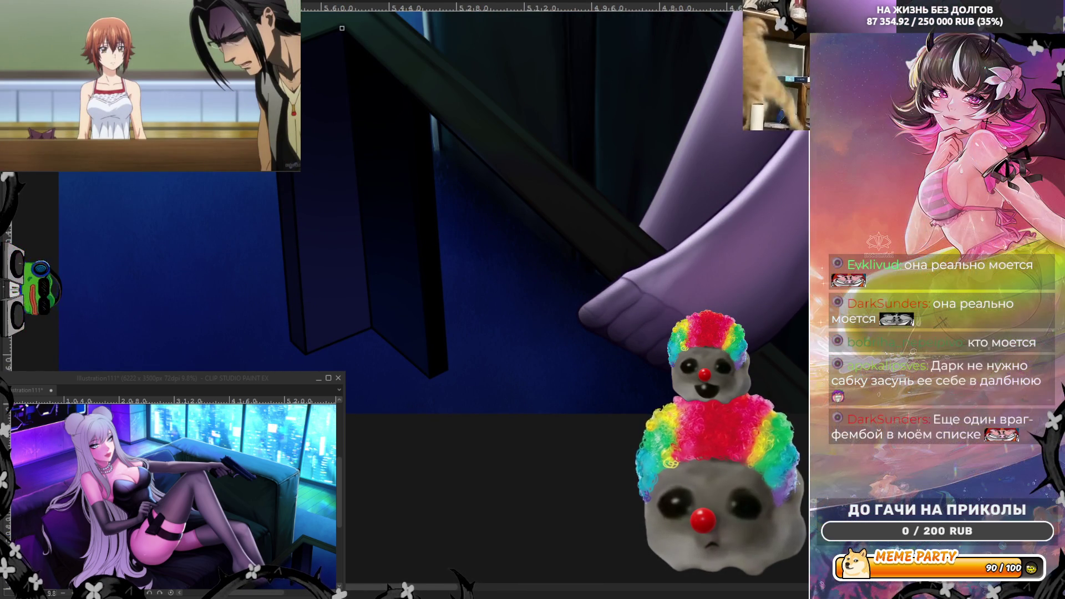
scroll(342, 28, "up", 3)
scroll(710, 416, "up", 1)
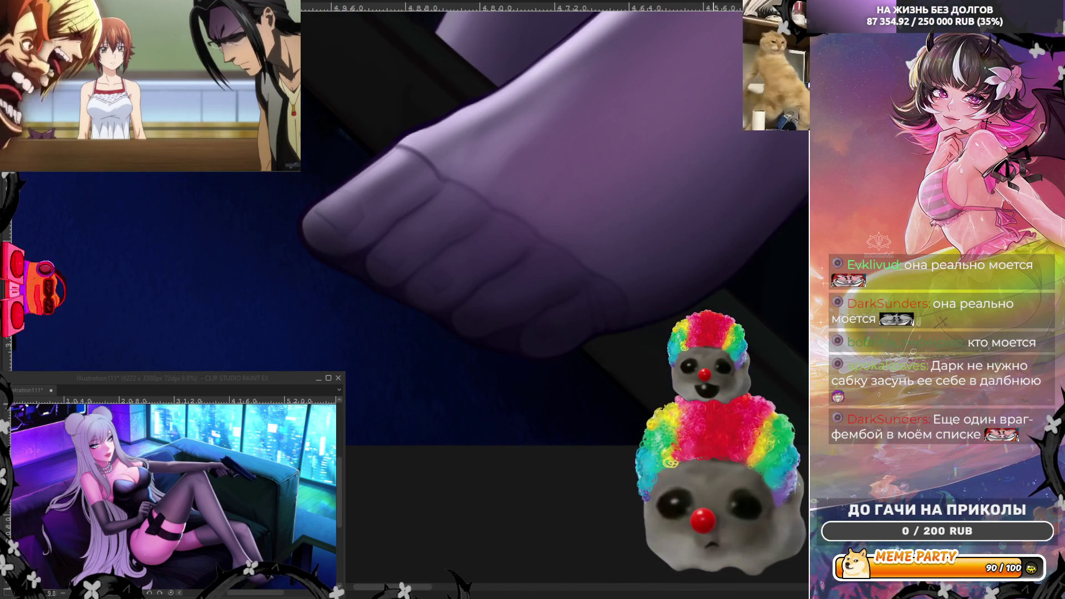
scroll(721, 443, "down", 3)
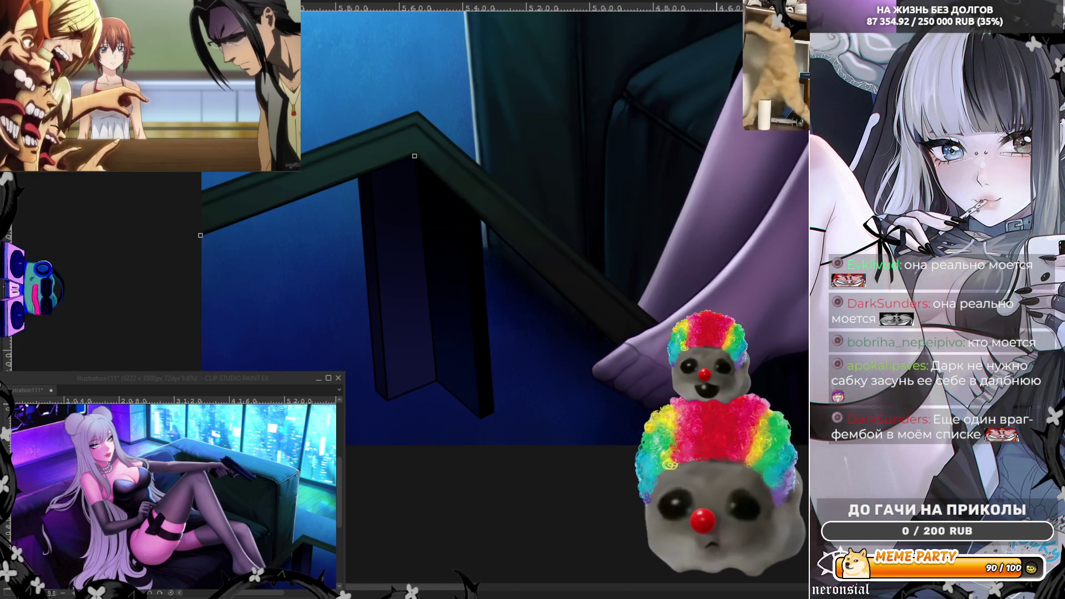
scroll(743, 439, "up", 3)
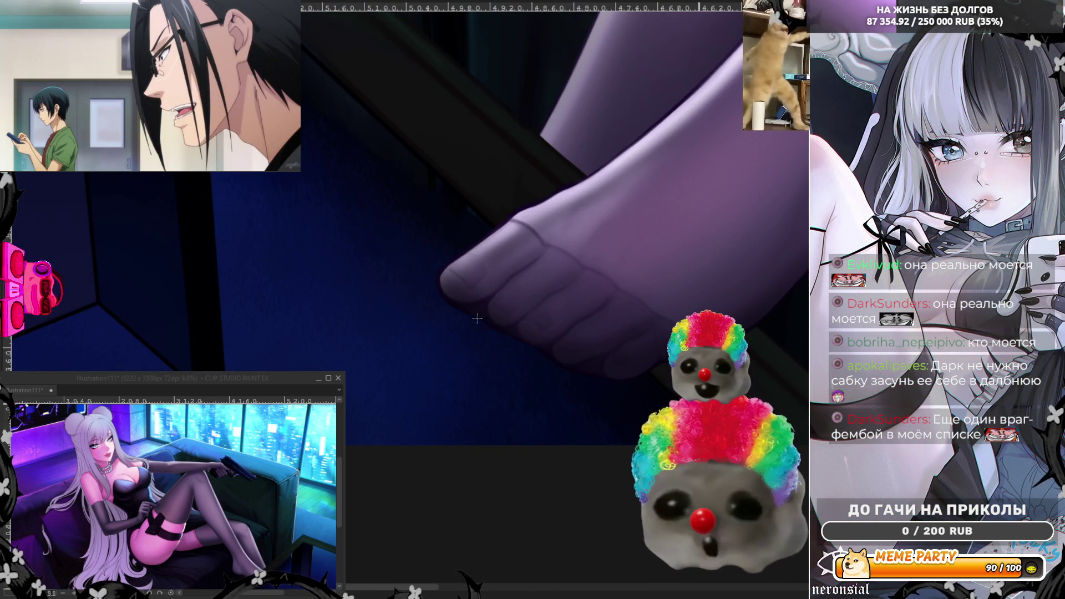
scroll(776, 438, "down", 2)
scroll(375, 186, "up", 4)
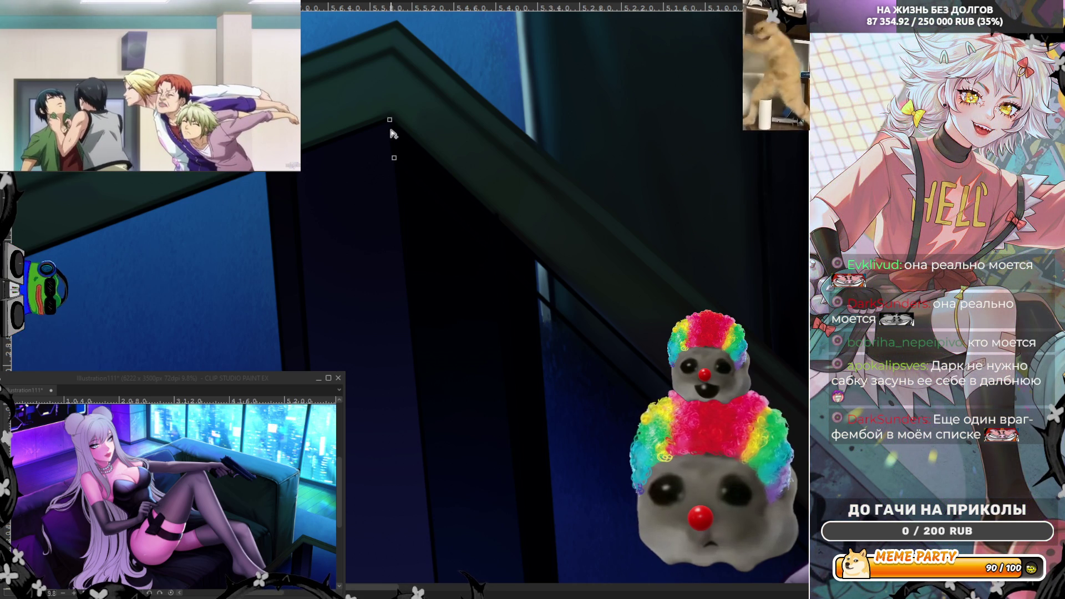
- Zoom in on the glass table's outer corner and anchor a straight line there
scroll(394, 133, "up", 2)
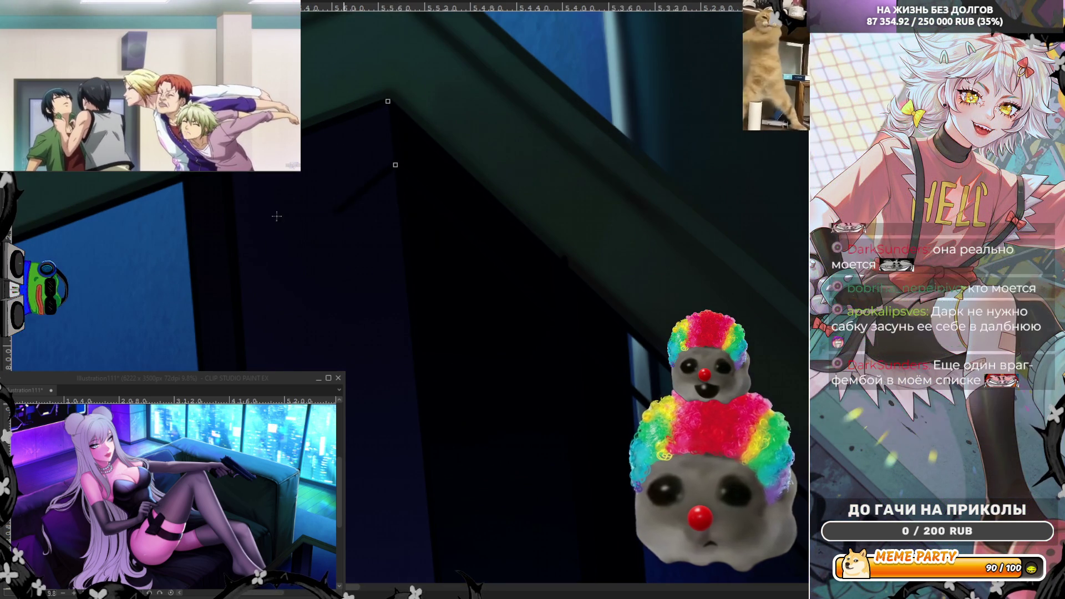
scroll(542, 189, "down", 5)
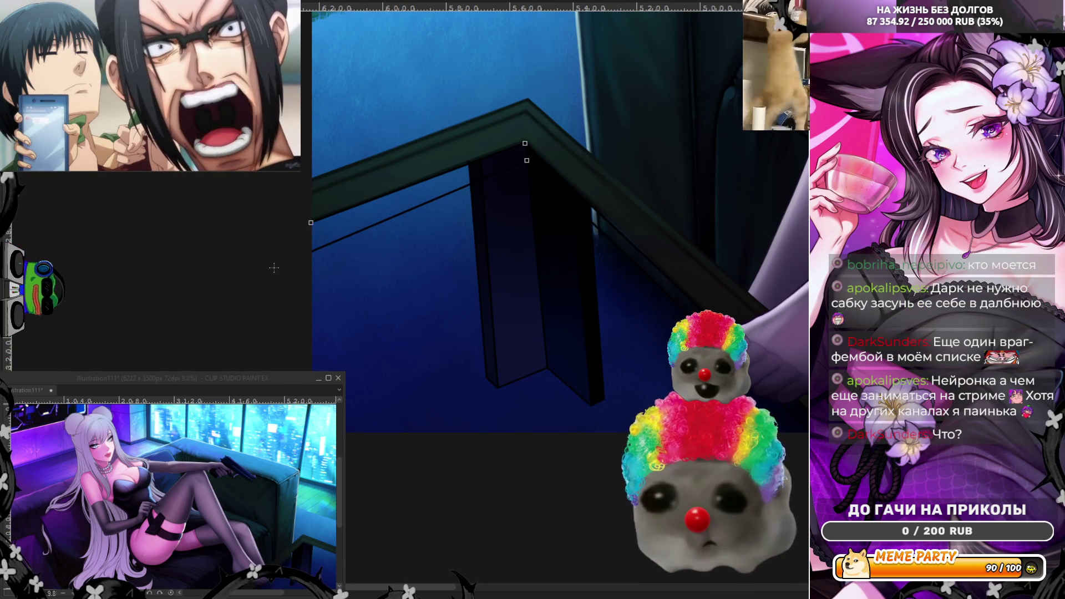
scroll(313, 252, "up", 2)
scroll(313, 251, "up", 2)
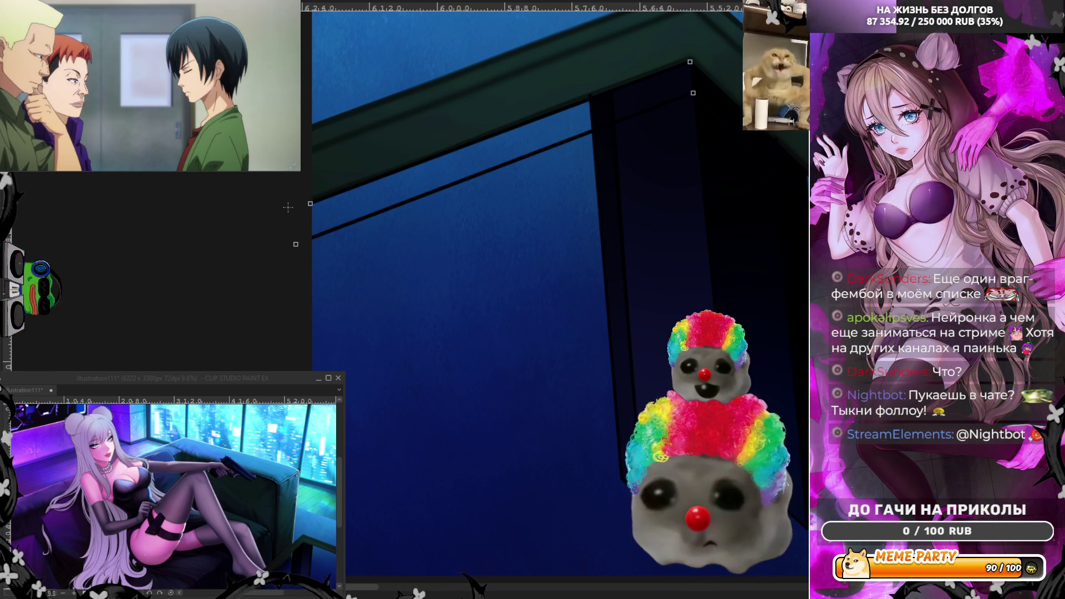
scroll(311, 204, "down", 2)
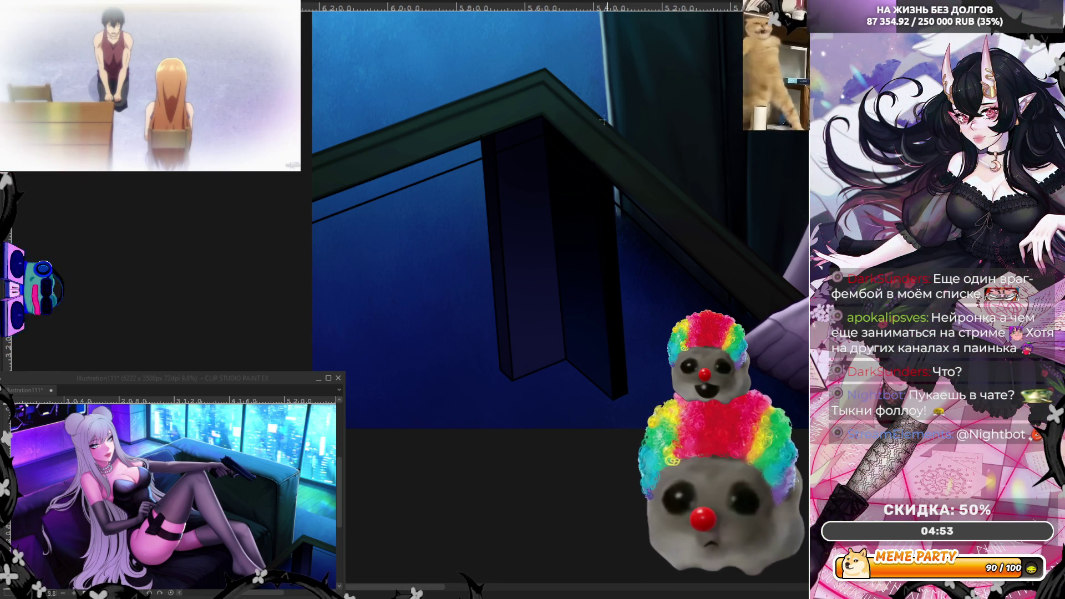
scroll(475, 107, "up", 1)
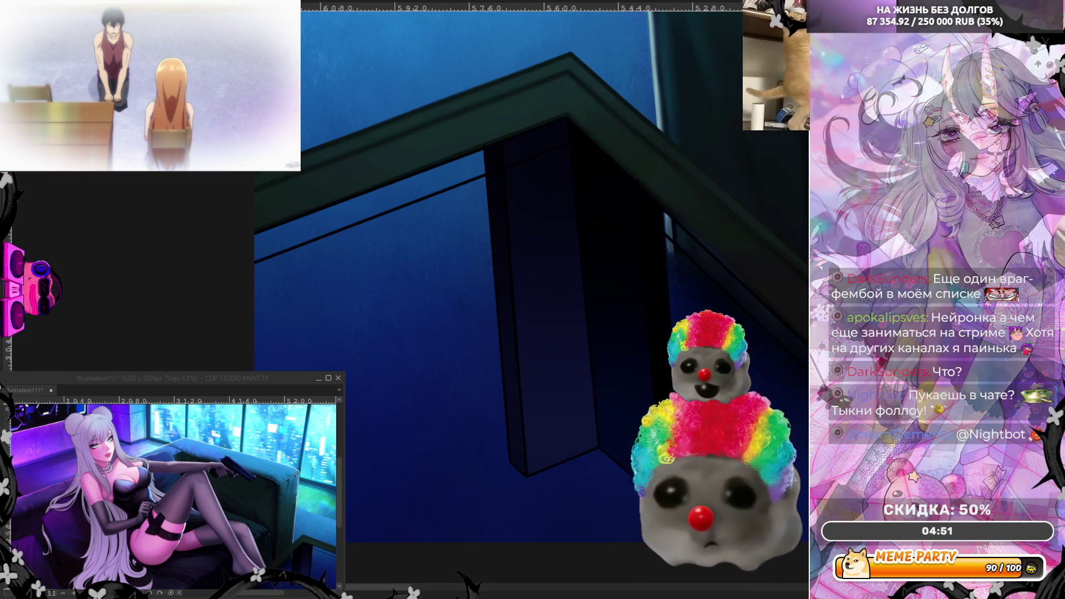
scroll(311, 260, "up", 2)
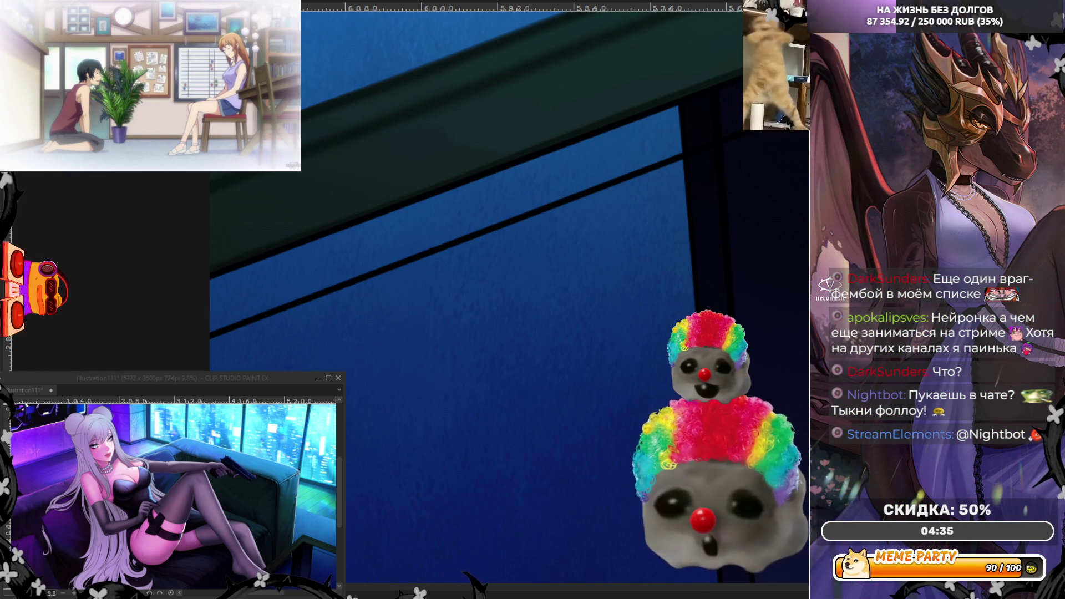
scroll(374, 239, "down", 4)
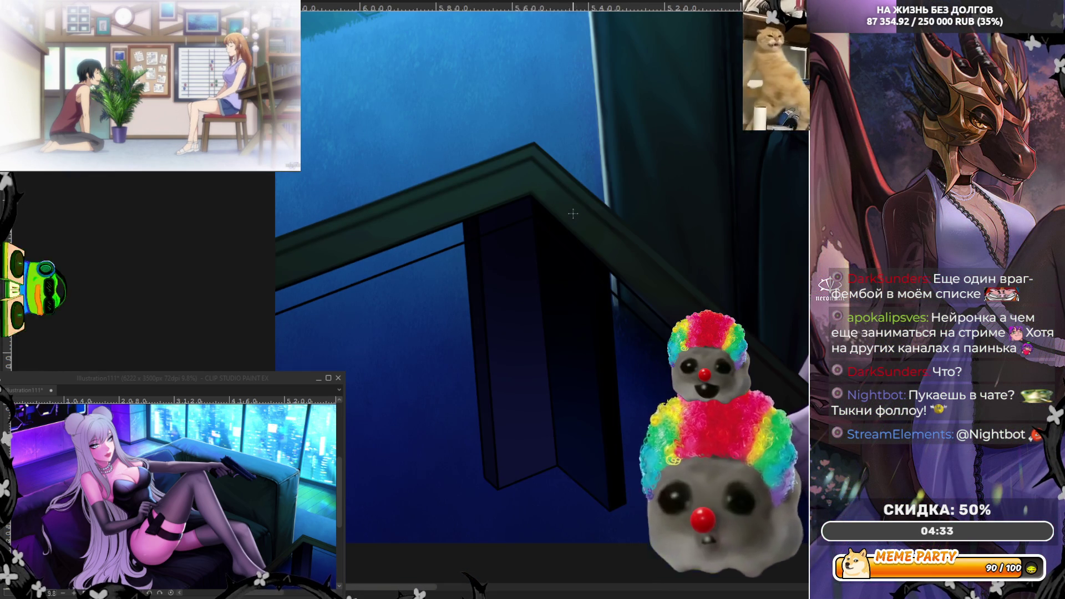
scroll(572, 215, "up", 2)
scroll(508, 187, "up", 1)
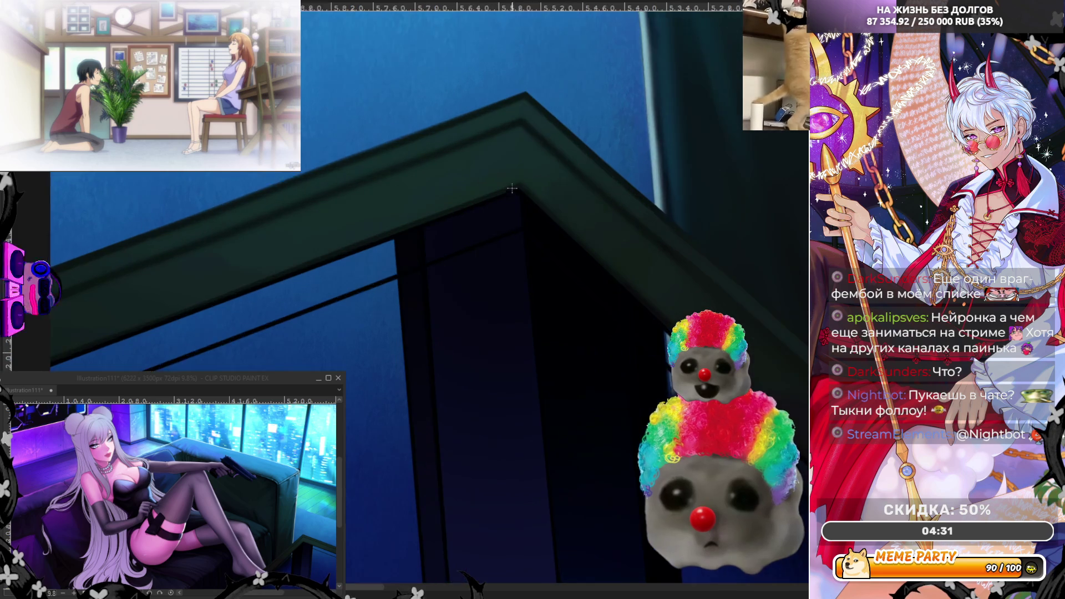
scroll(509, 186, "up", 1)
scroll(513, 182, "up", 2)
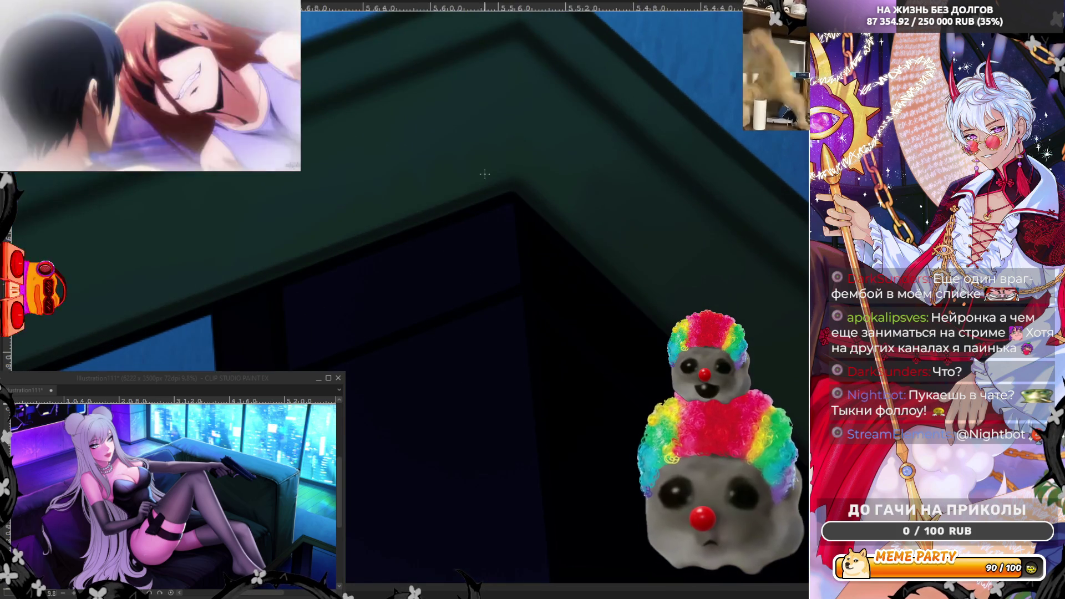
left_click(512, 195)
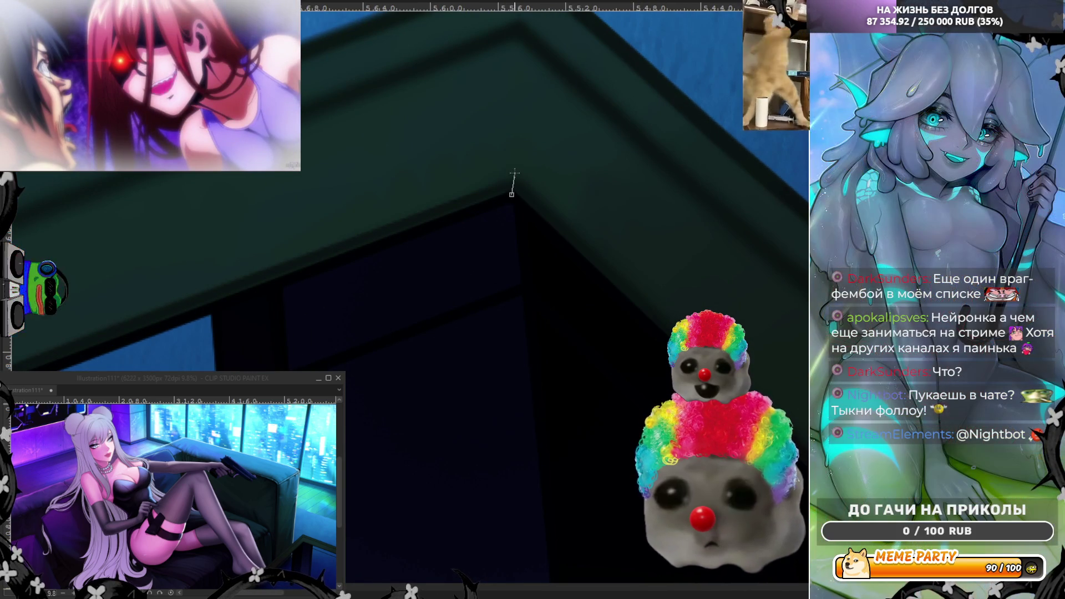
scroll(515, 178, "down", 3)
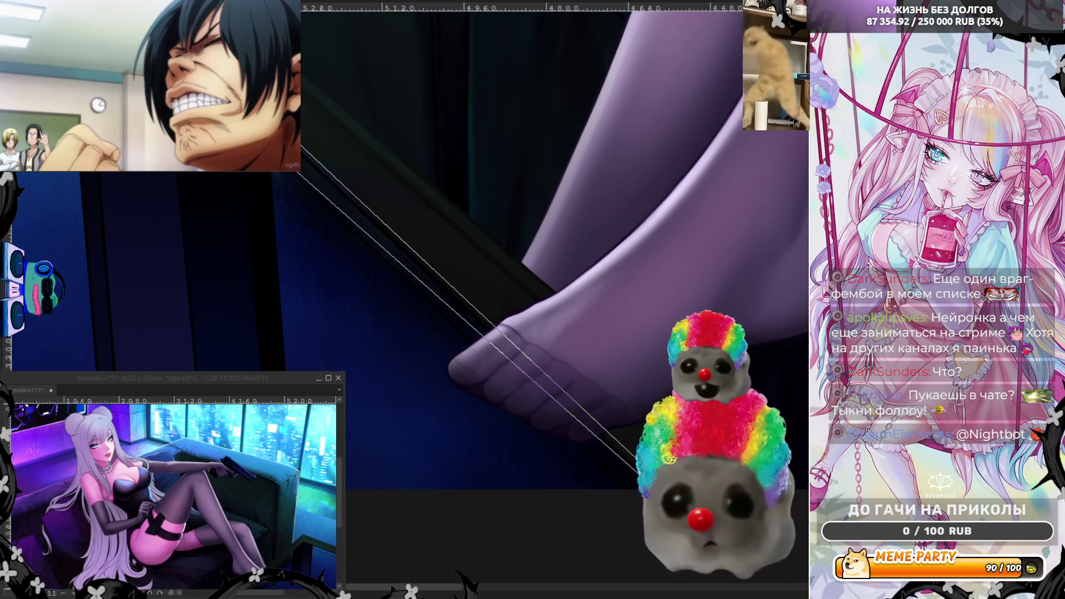
- Cancel the unfinished line and zoom around the dark table bar to find its corner
key("Escape")
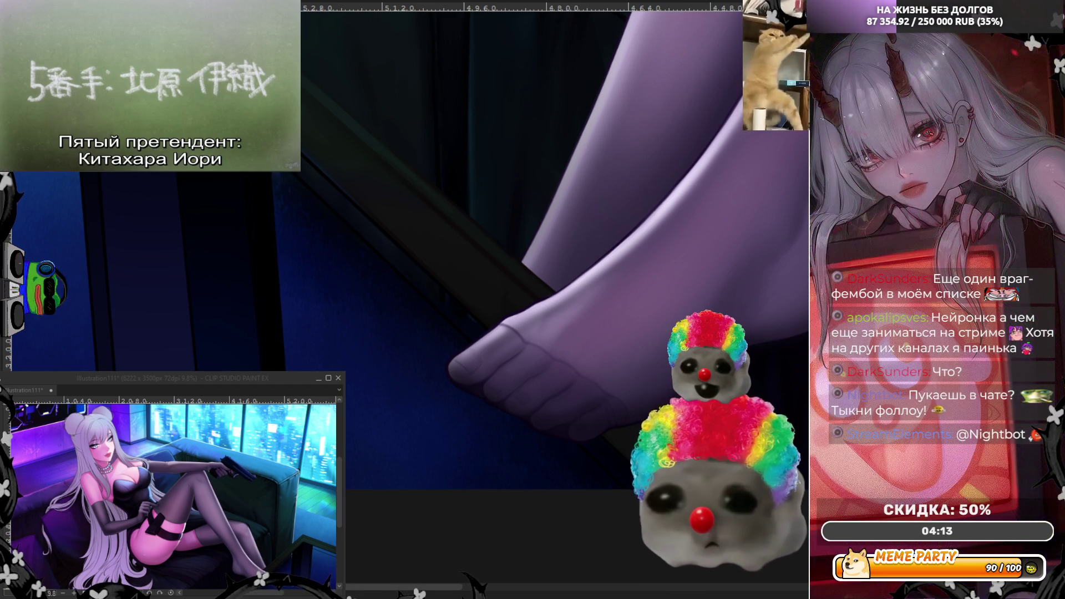
scroll(305, 107, "up", 3)
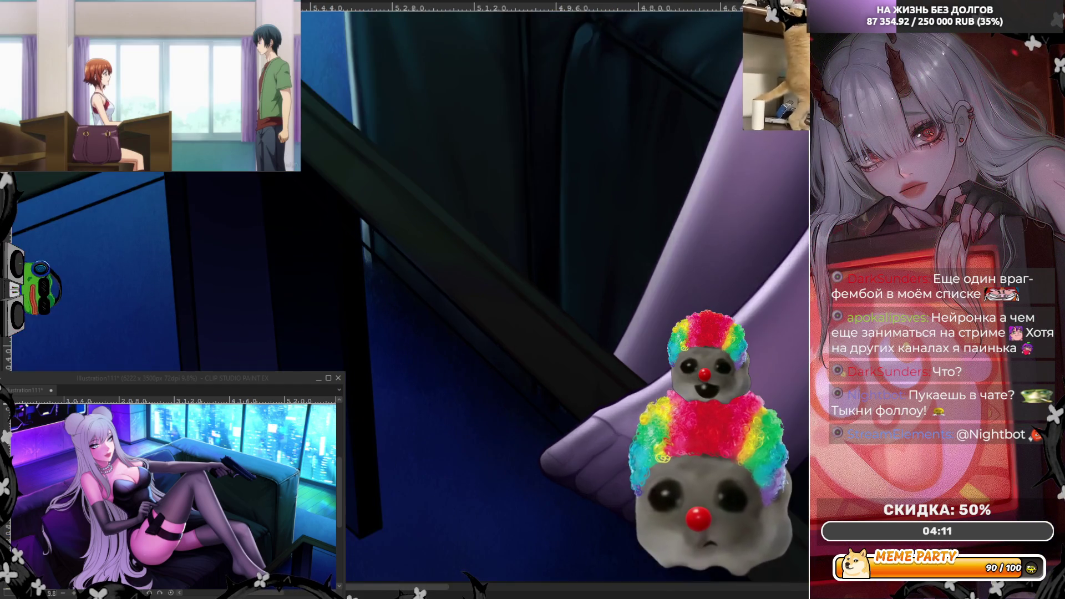
scroll(305, 107, "up", 2)
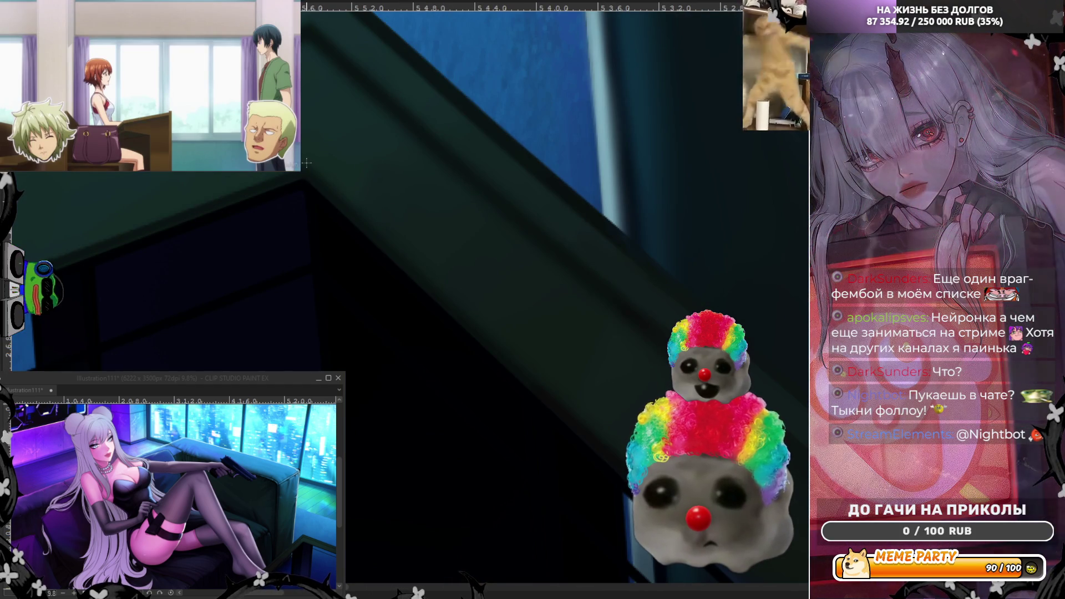
scroll(307, 162, "up", 2)
scroll(306, 162, "up", 1)
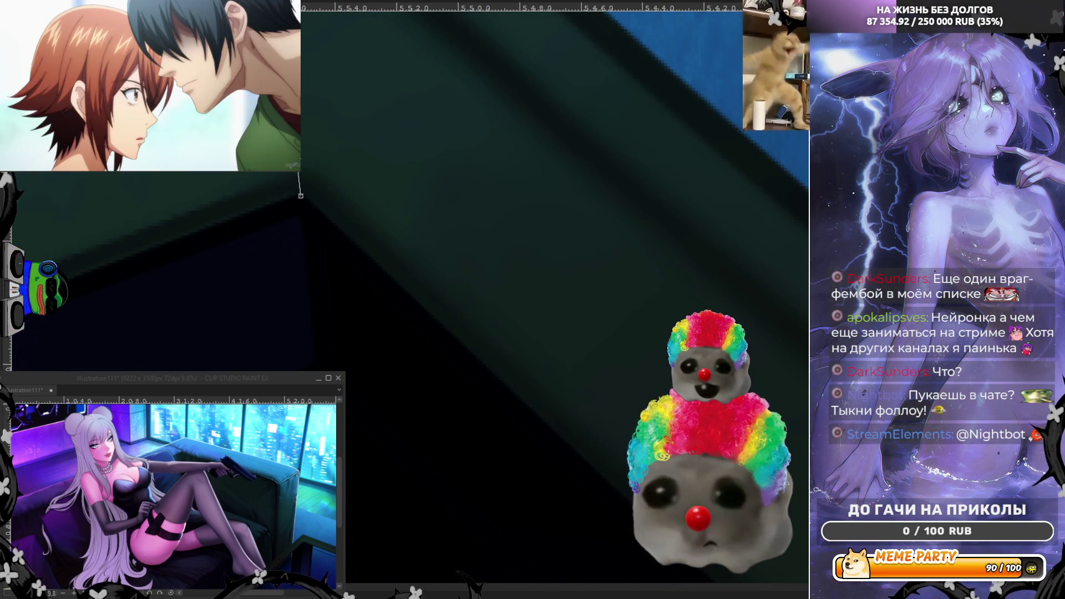
scroll(306, 169, "down", 8)
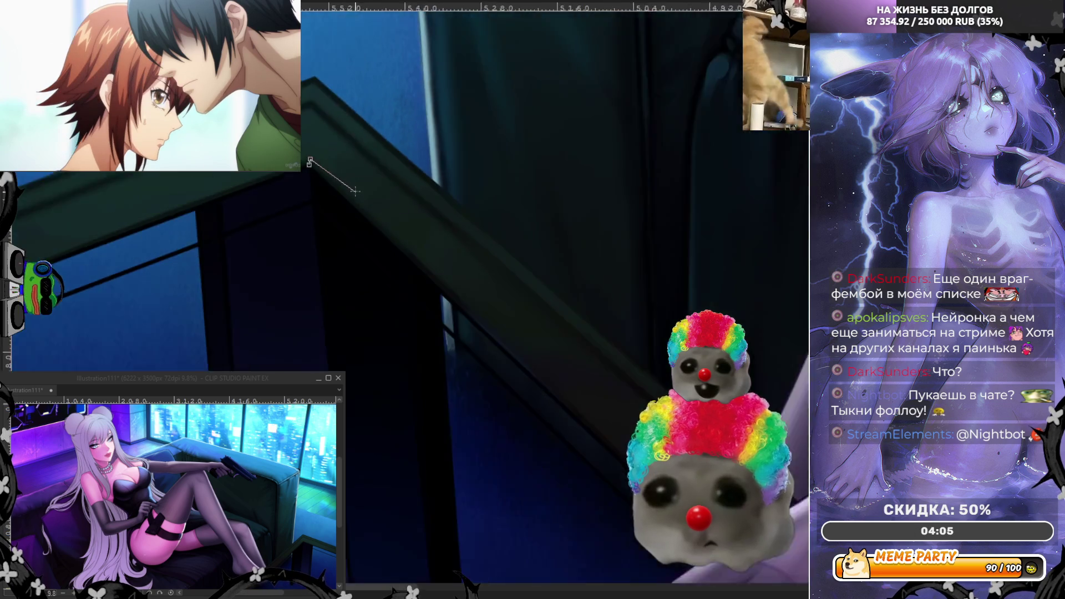
scroll(588, 401, "up", 4)
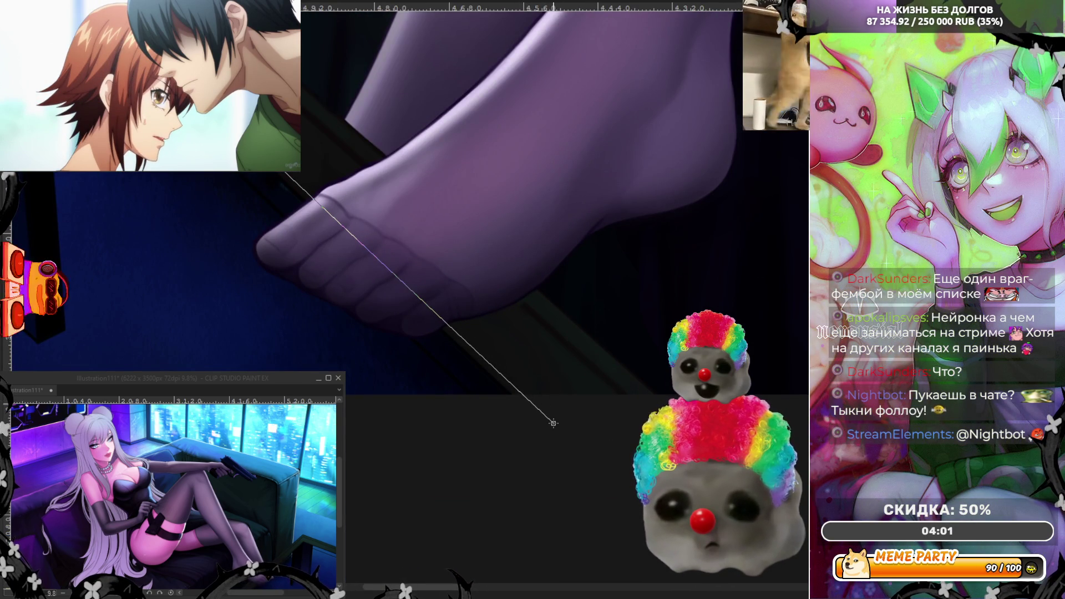
scroll(493, 396, "up", 4)
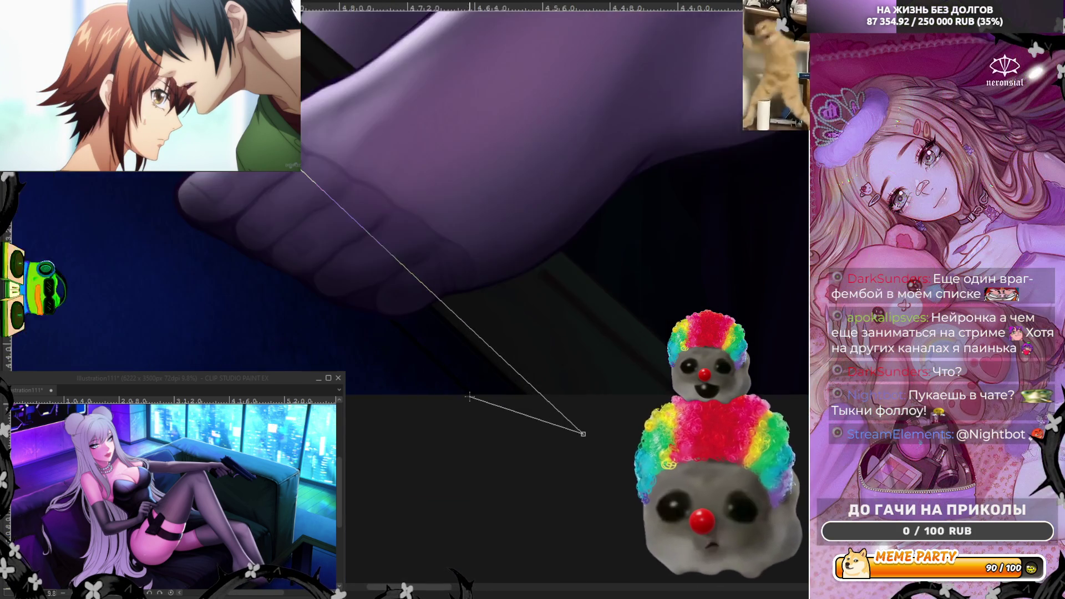
scroll(543, 398, "down", 4)
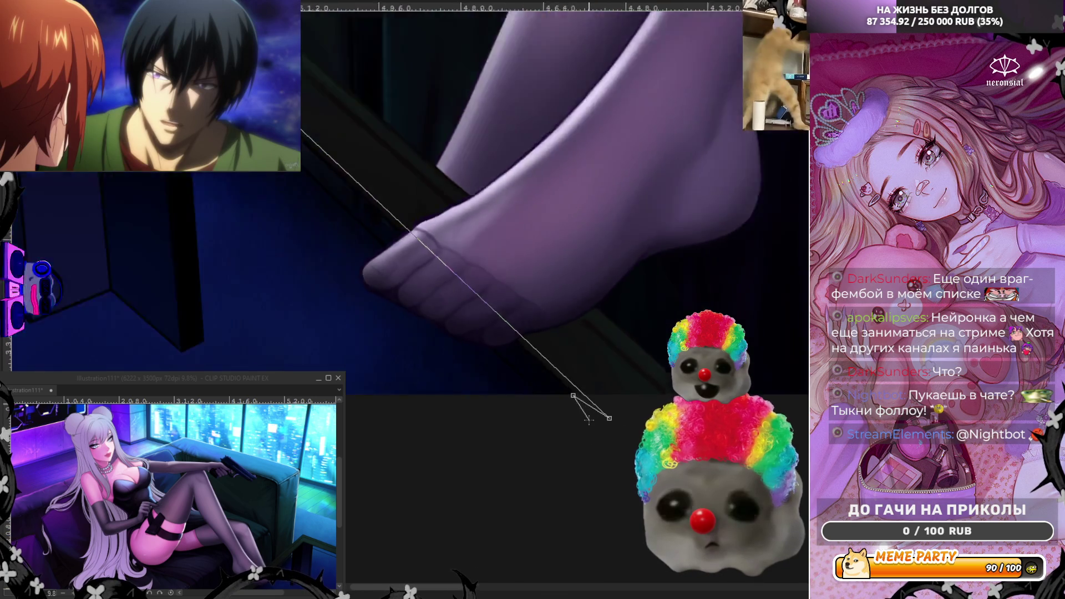
scroll(306, 146, "up", 2)
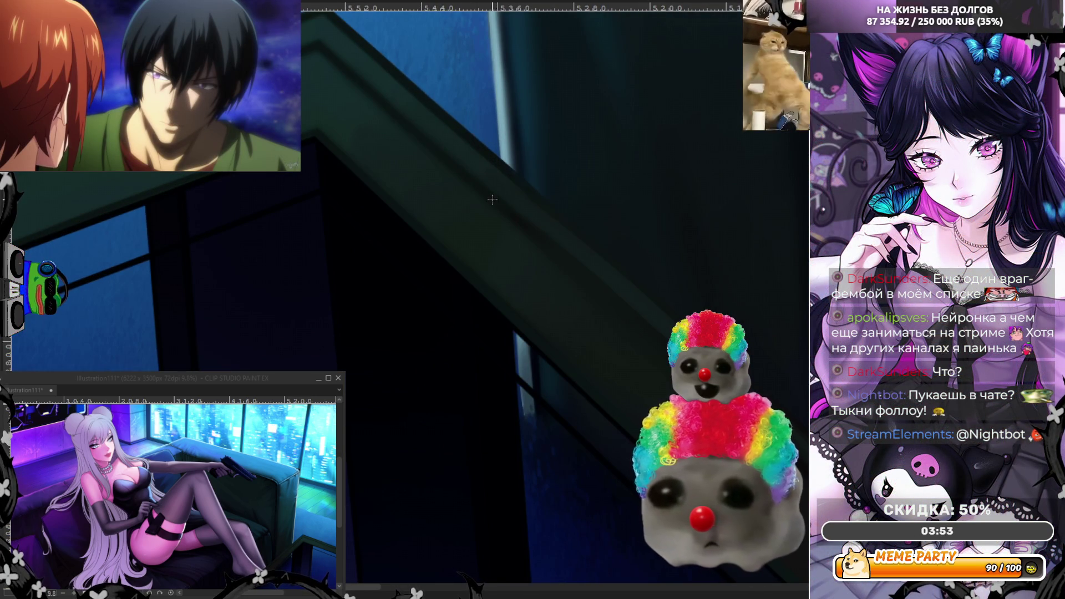
scroll(324, 134, "up", 3)
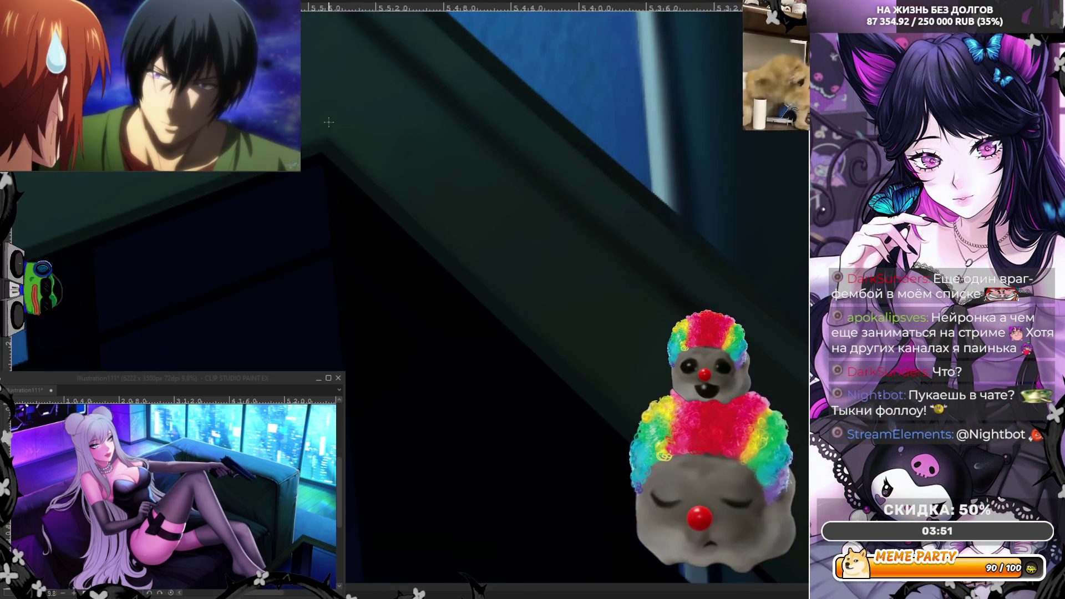
scroll(324, 135, "up", 2)
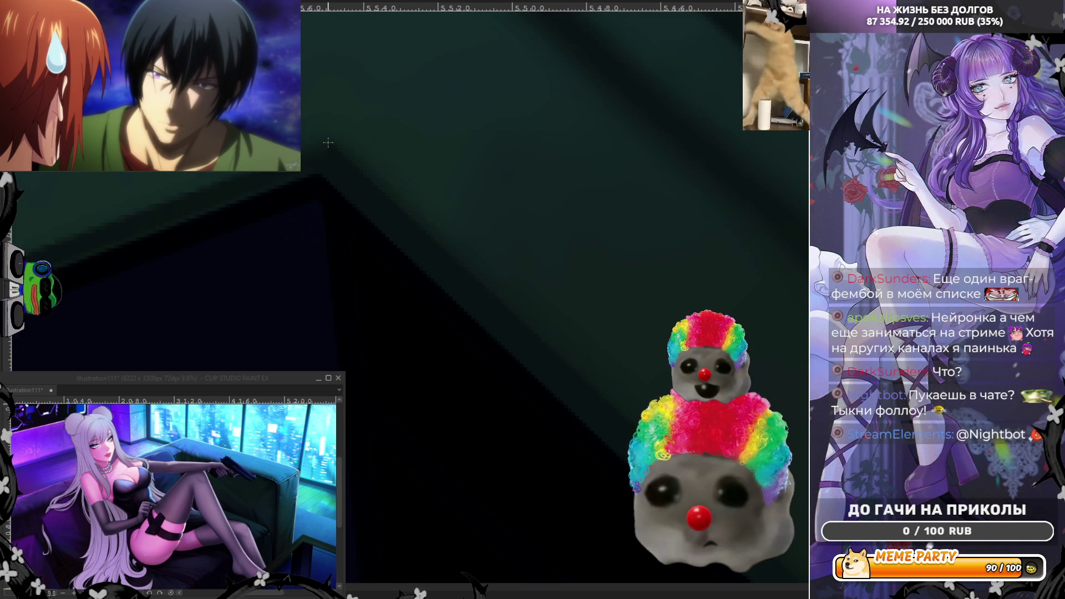
scroll(357, 166, "down", 3)
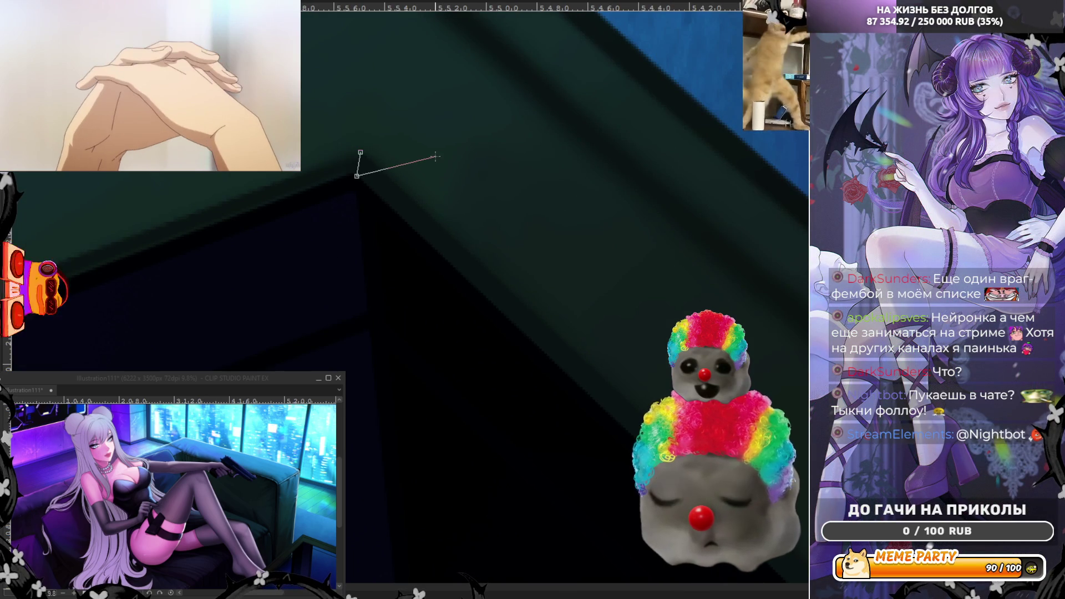
- Zoom in and out around the glass table to inspect its top edge
scroll(425, 173, "down", 3)
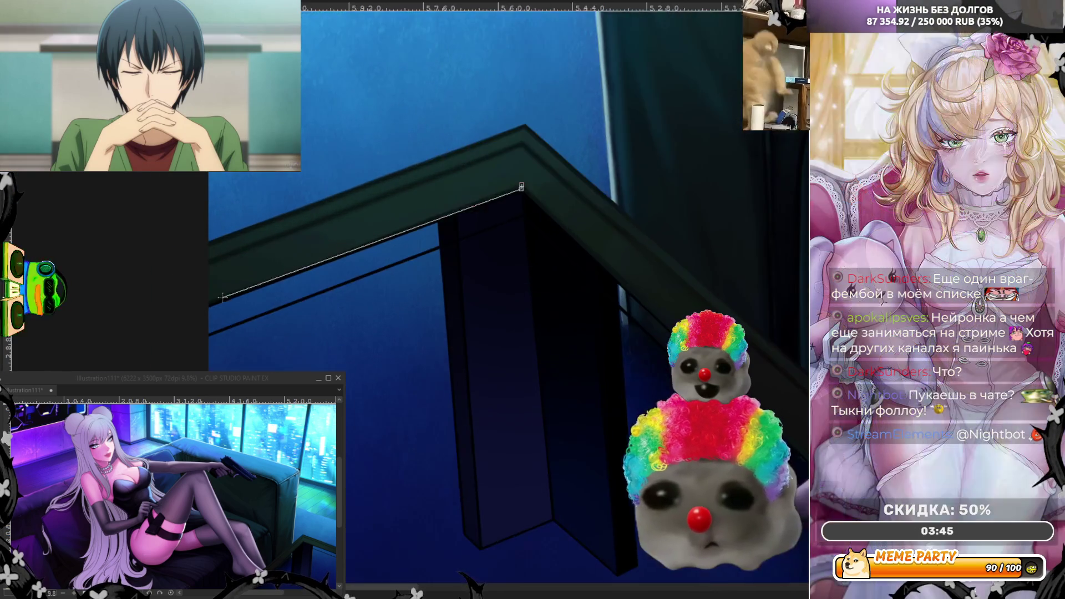
scroll(175, 316, "up", 2)
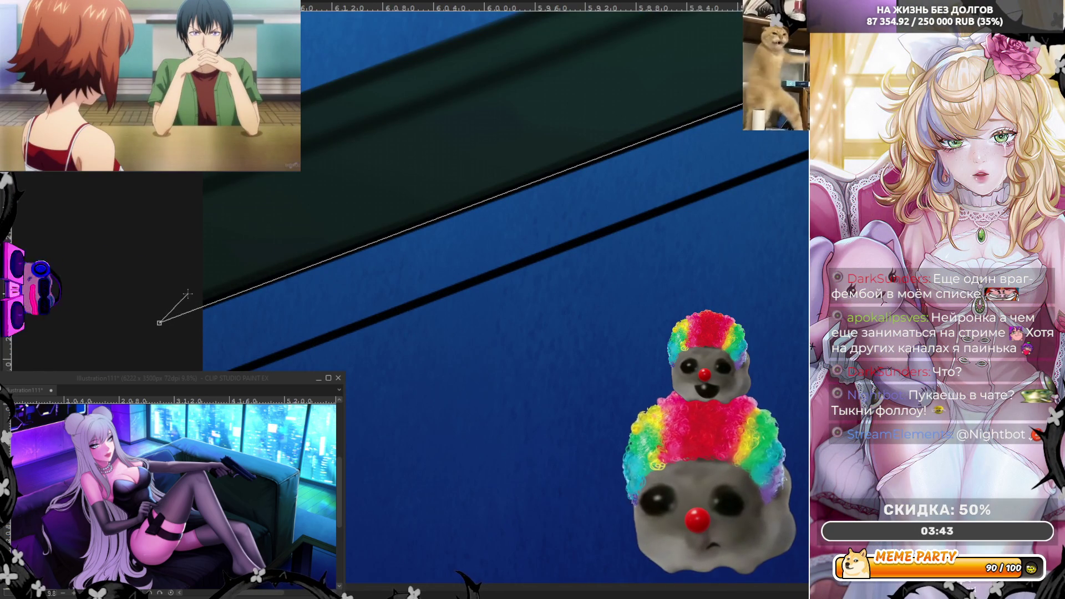
scroll(723, 109, "right", 5)
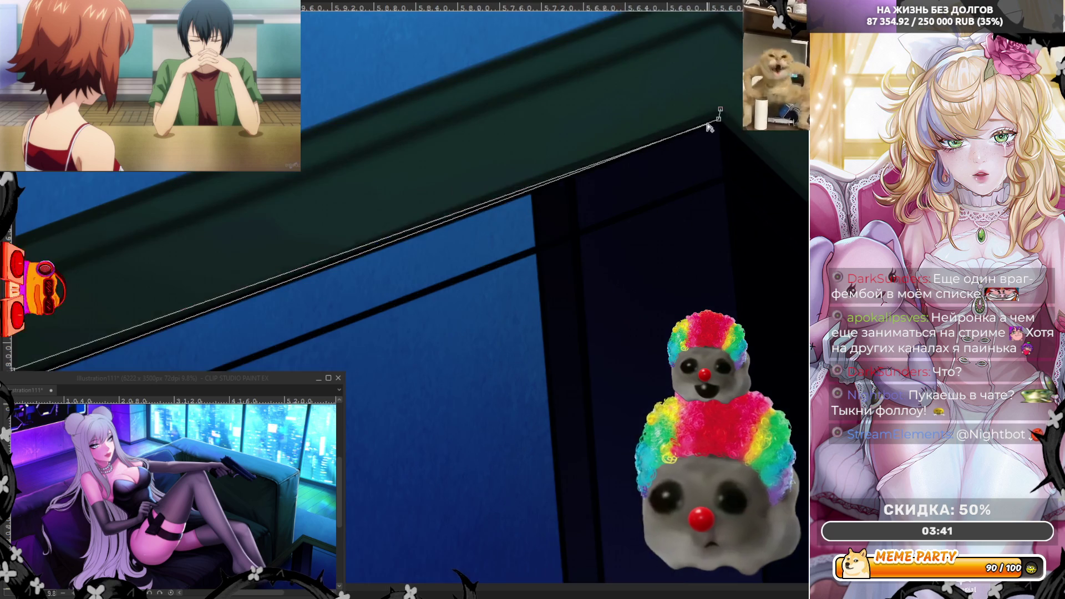
scroll(531, 206, "down", 4)
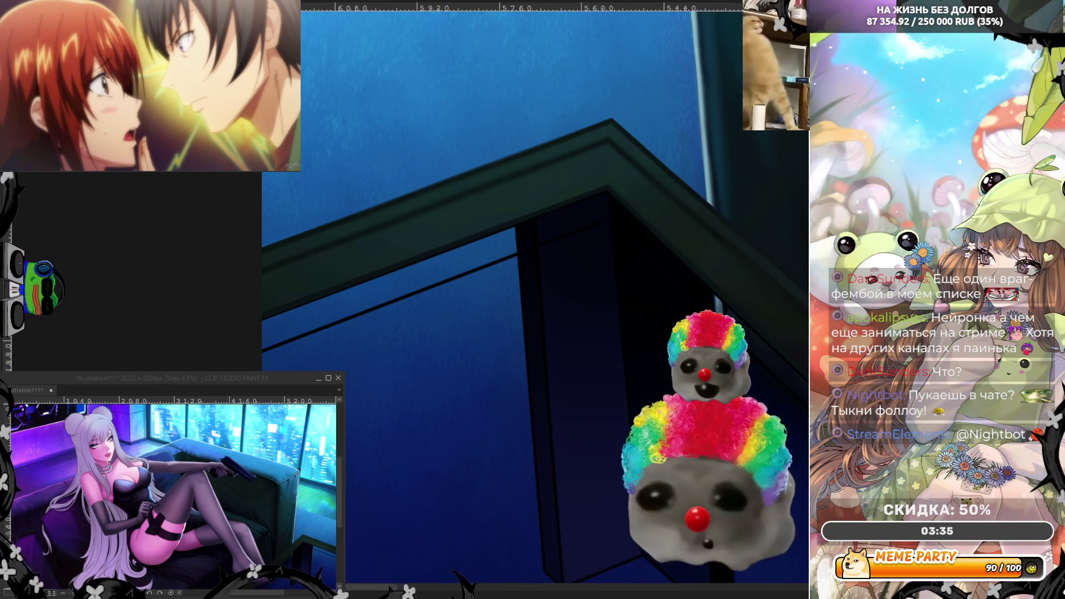
scroll(312, 201, "up", 4)
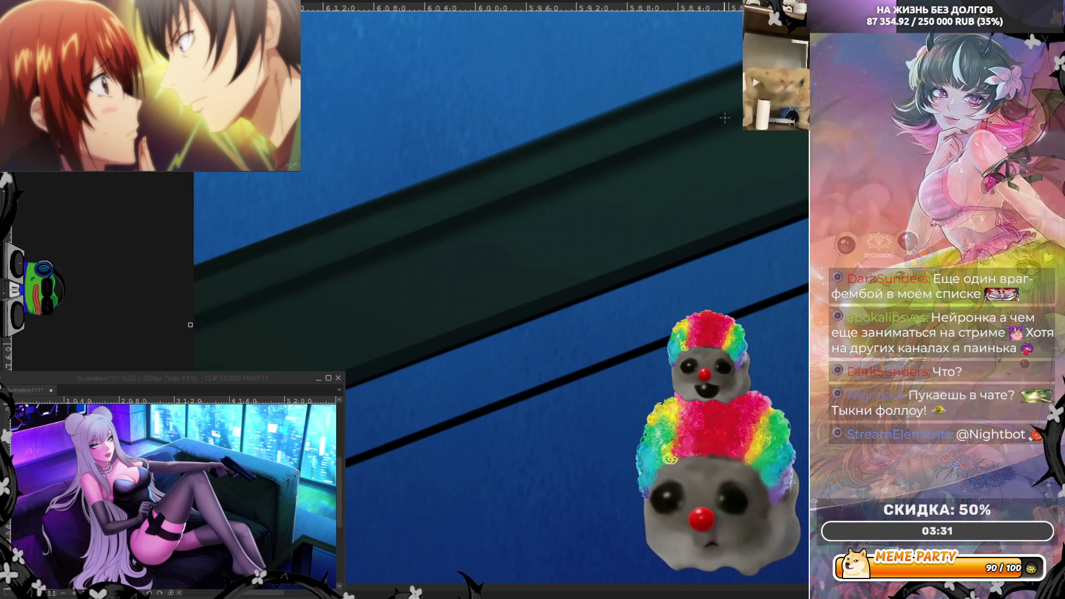
scroll(396, 272, "down", 5)
scroll(673, 199, "up", 4)
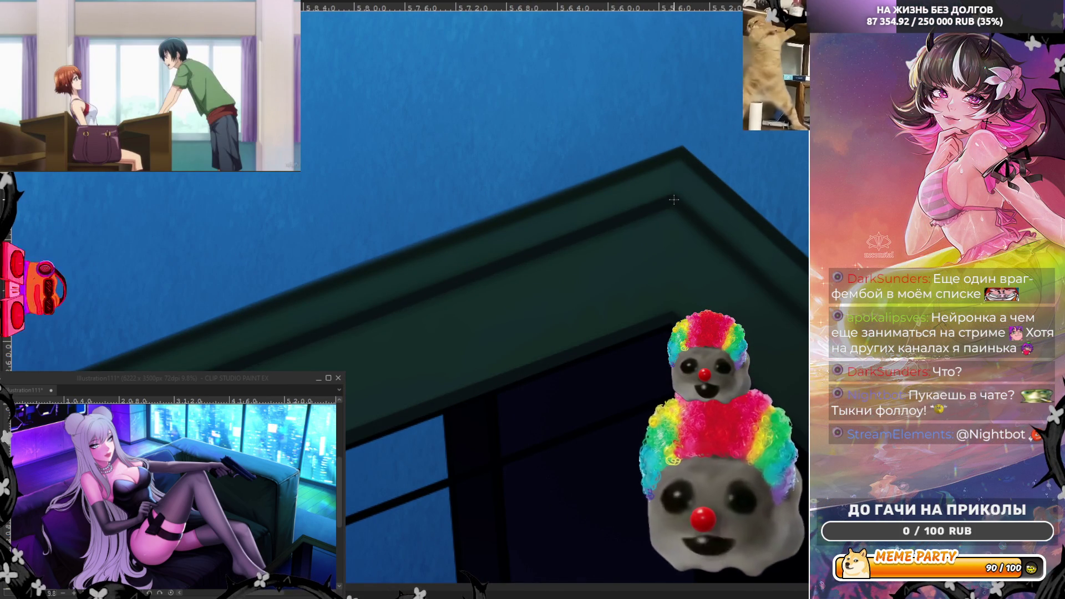
scroll(673, 199, "down", 4)
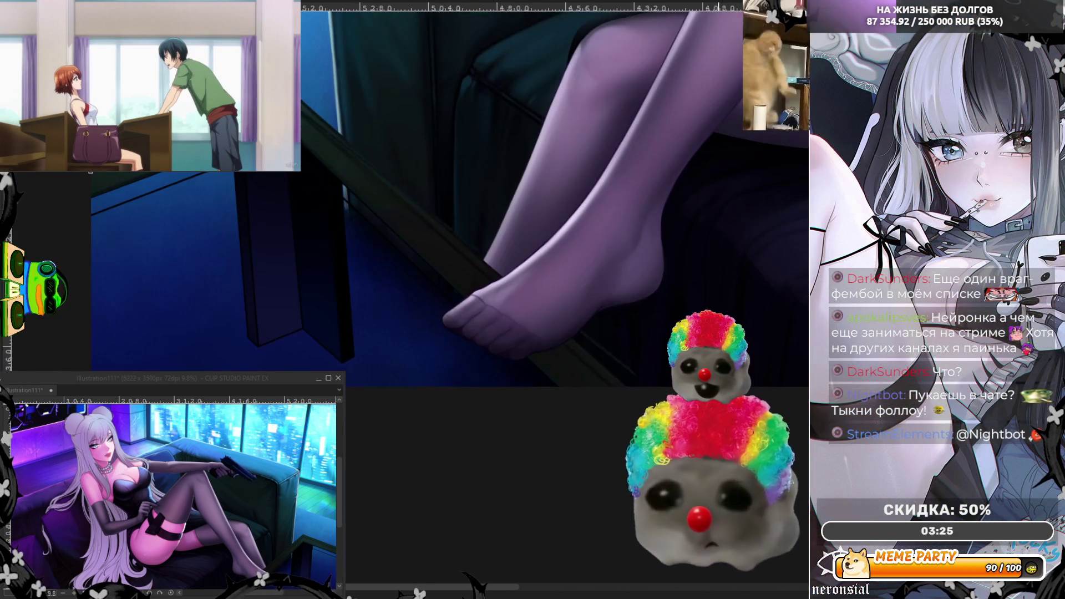
scroll(604, 366, "up", 4)
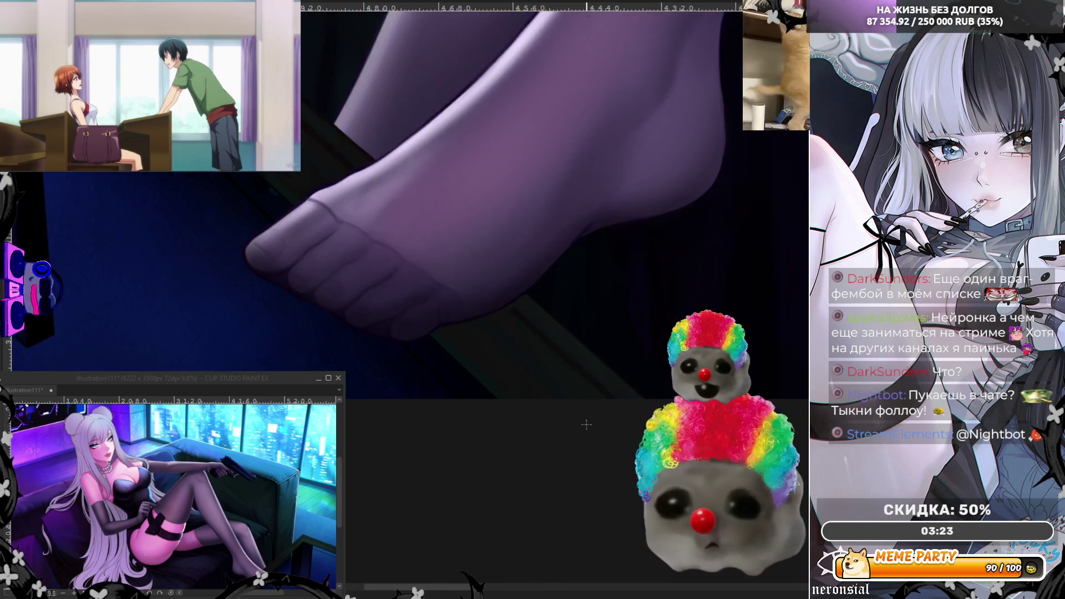
scroll(587, 424, "down", 3)
scroll(693, 455, "up", 3)
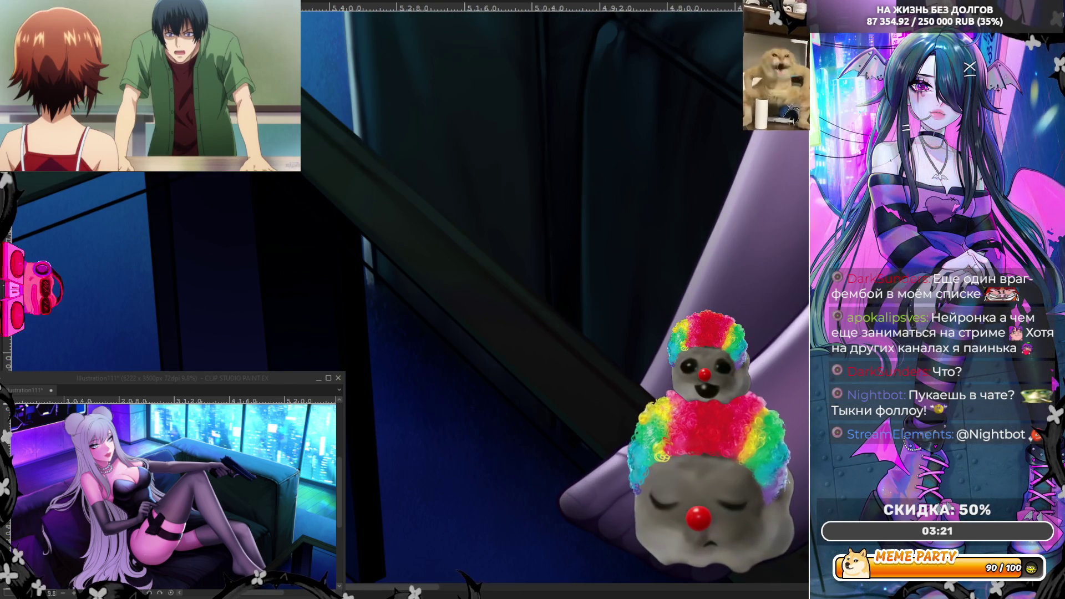
scroll(188, 215, "down", 3)
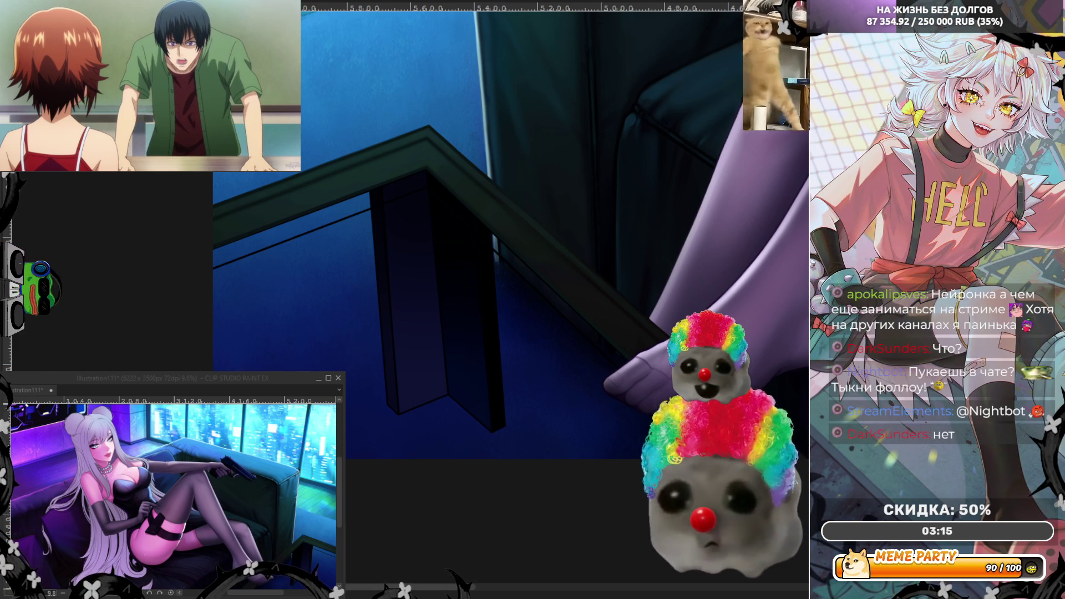
scroll(190, 186, "up", 4)
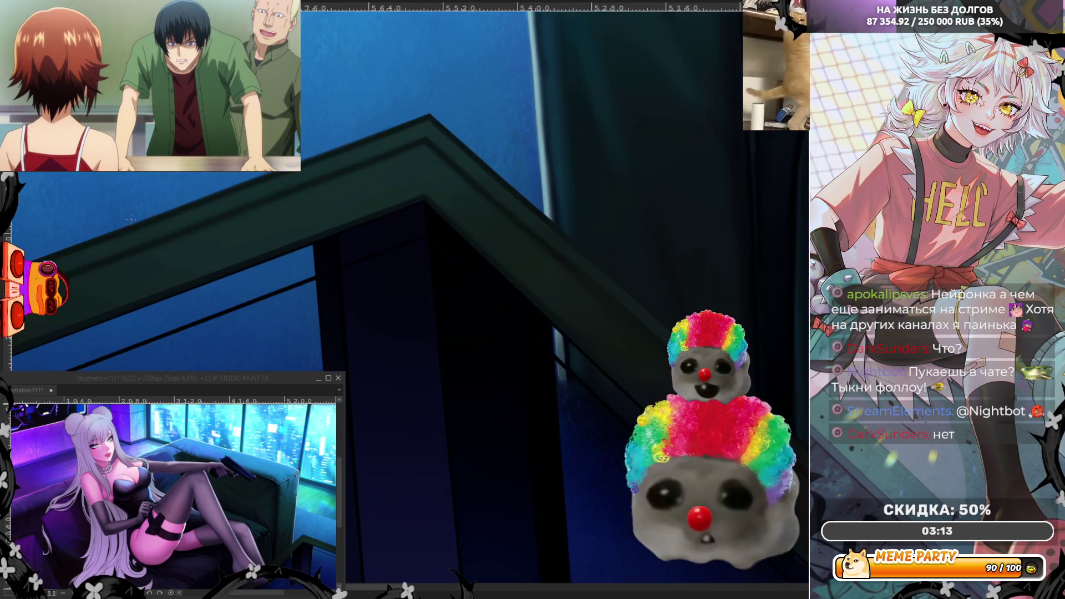
scroll(487, 256, "down", 2)
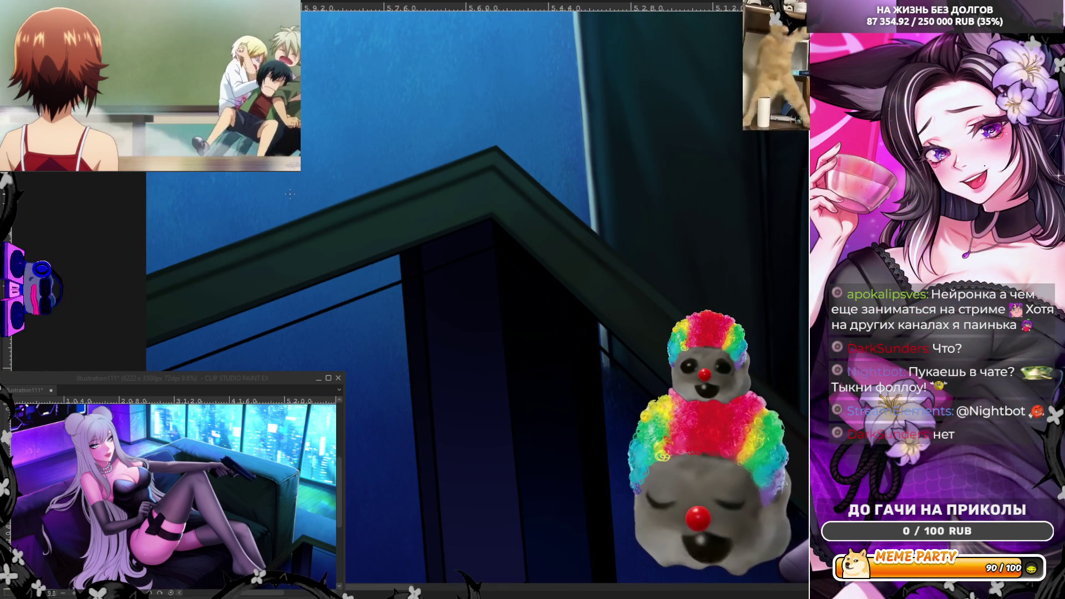
scroll(123, 322, "up", 4)
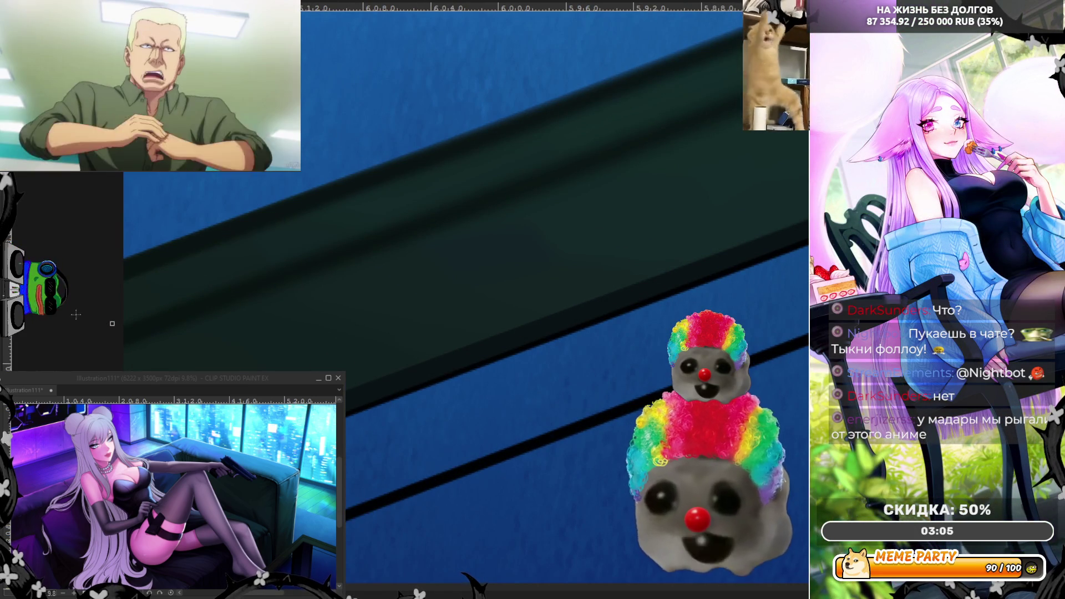
scroll(72, 320, "down", 2)
- Pan the view to bring the table's top corner near the window into view
left_click_drag(72, 320, 654, 123)
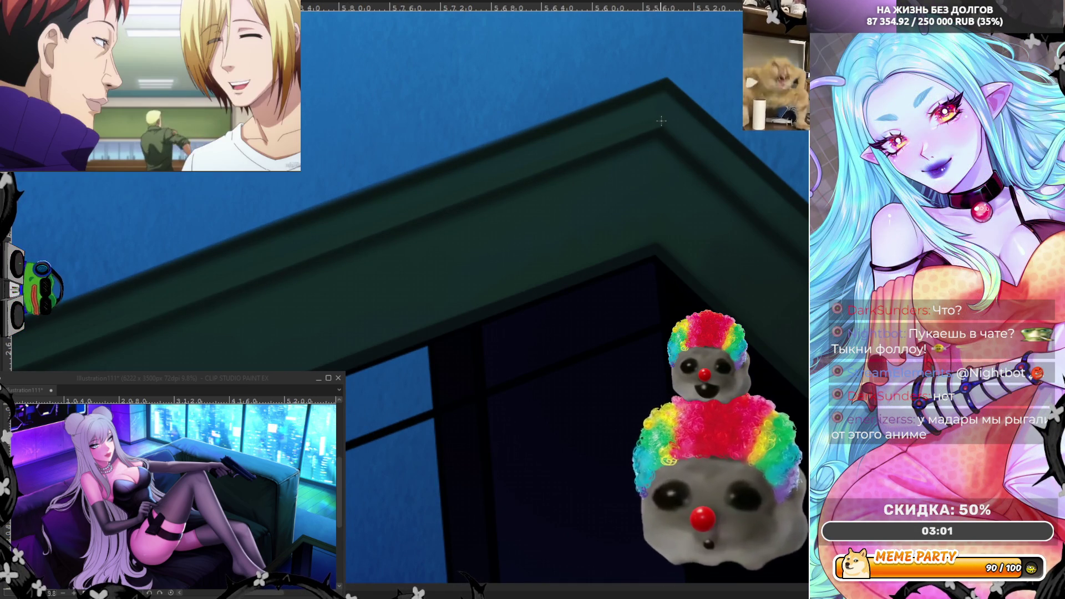
scroll(656, 122, "down", 1)
left_click_drag(656, 122, 413, 75)
scroll(541, 101, "down", 1)
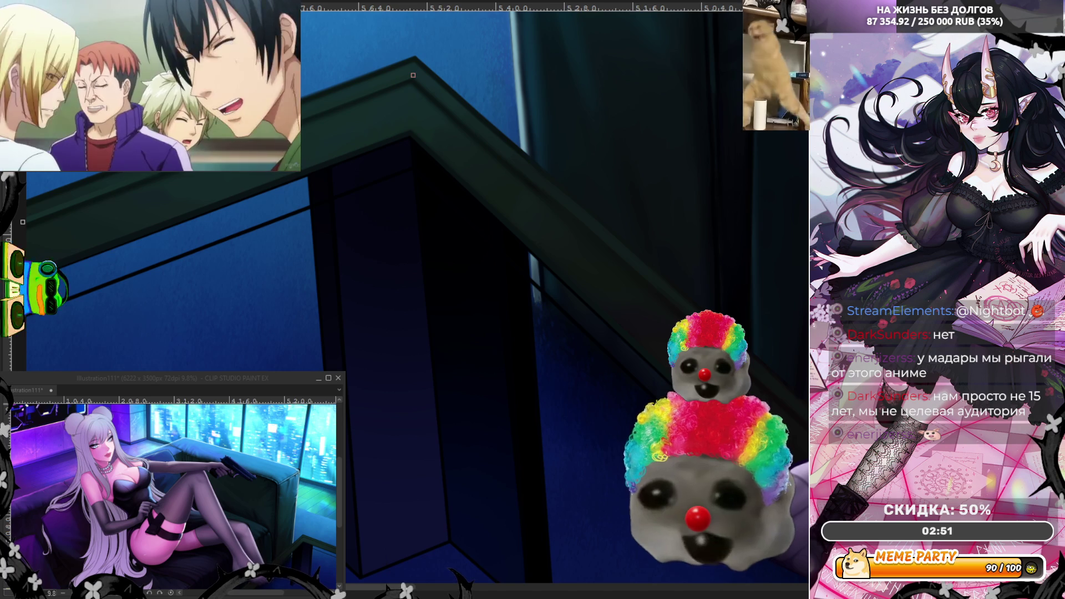
scroll(436, 246, "down", 2)
scroll(436, 247, "up", 1)
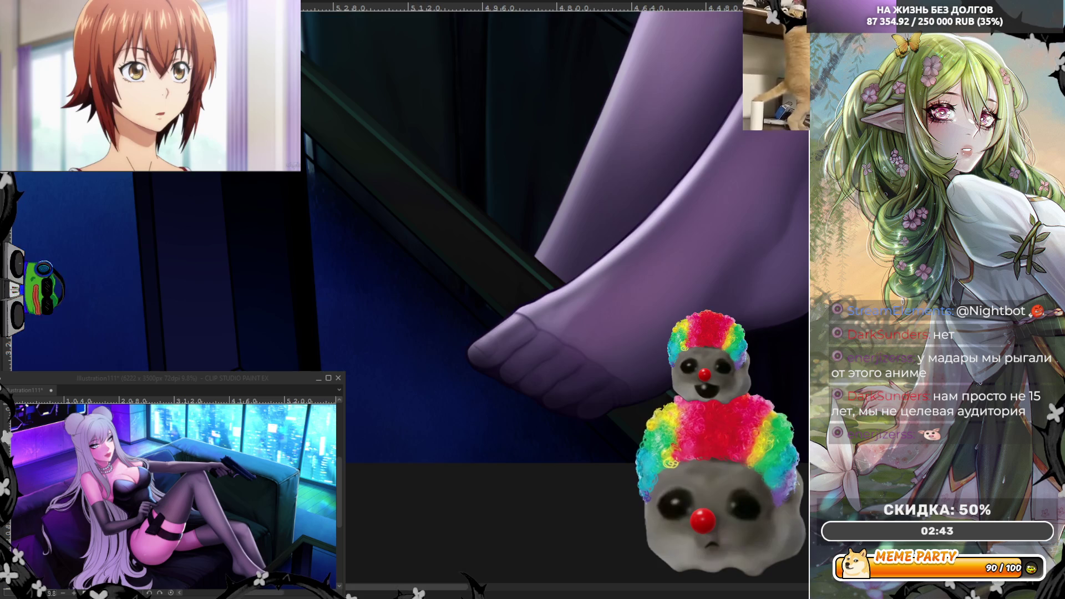
scroll(499, 233, "down", 2)
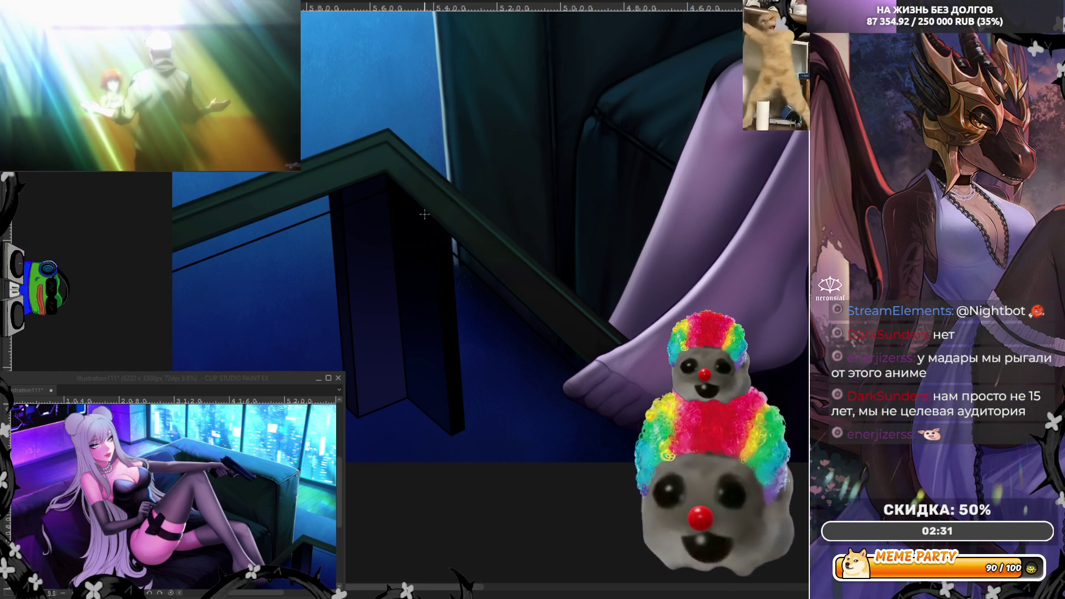
scroll(425, 214, "up", 6)
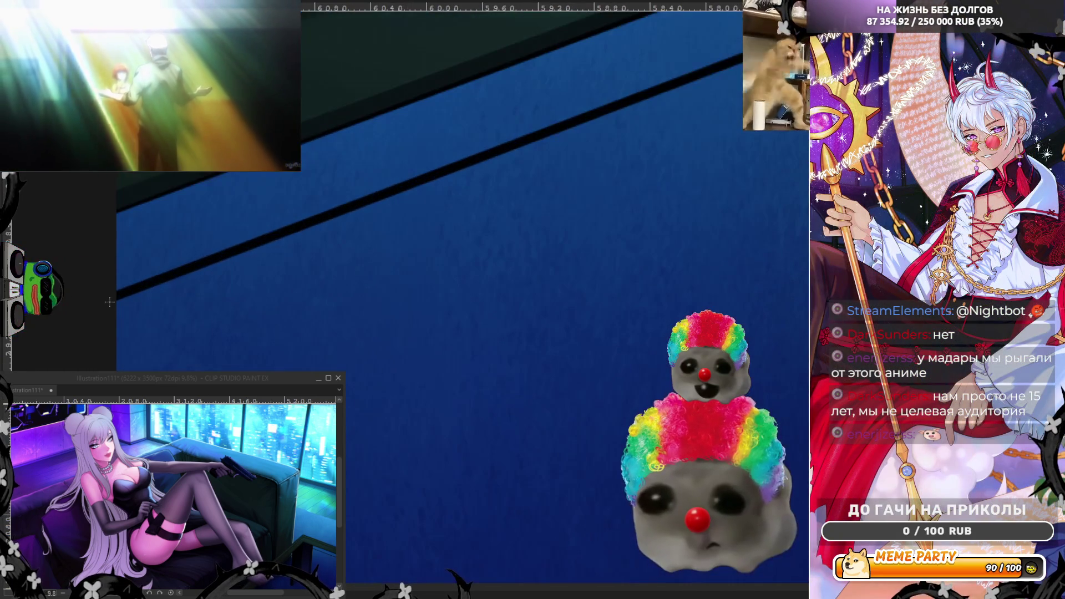
scroll(606, 344, "down", 3)
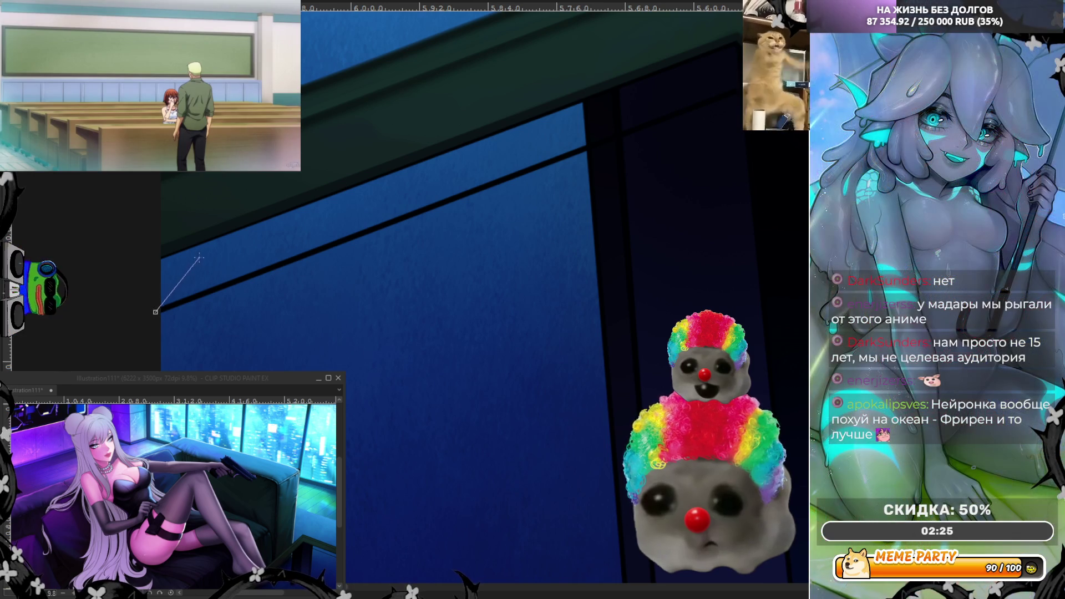
- Run the outline's first segment along the table's top edge and anchor a vertex there
mouse_move(579, 88)
left_mouse_down()
mouse_move(713, 107)
mouse_move(739, 95)
left_mouse_up()
left_click(740, 88)
scroll(355, 116, "down", 4)
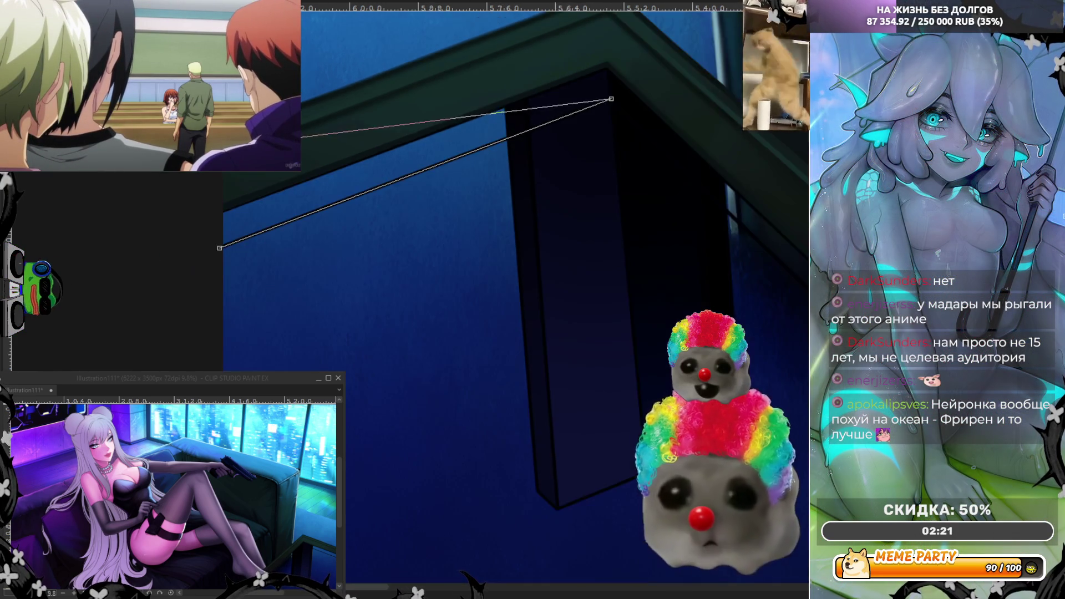
scroll(673, 386, "up", 5)
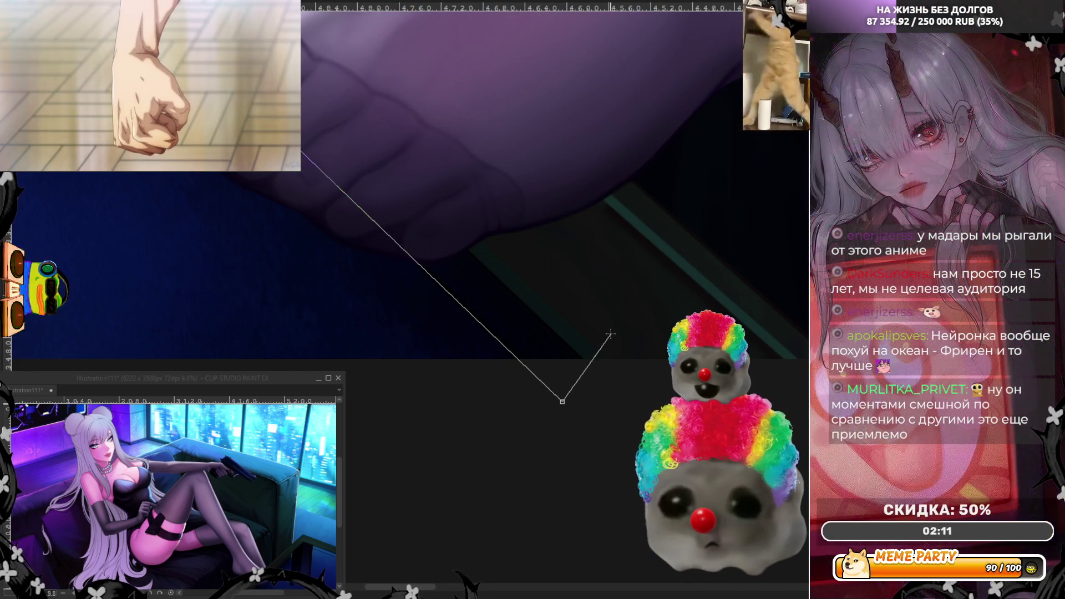
scroll(616, 326, "up", 1)
scroll(615, 325, "up", 1)
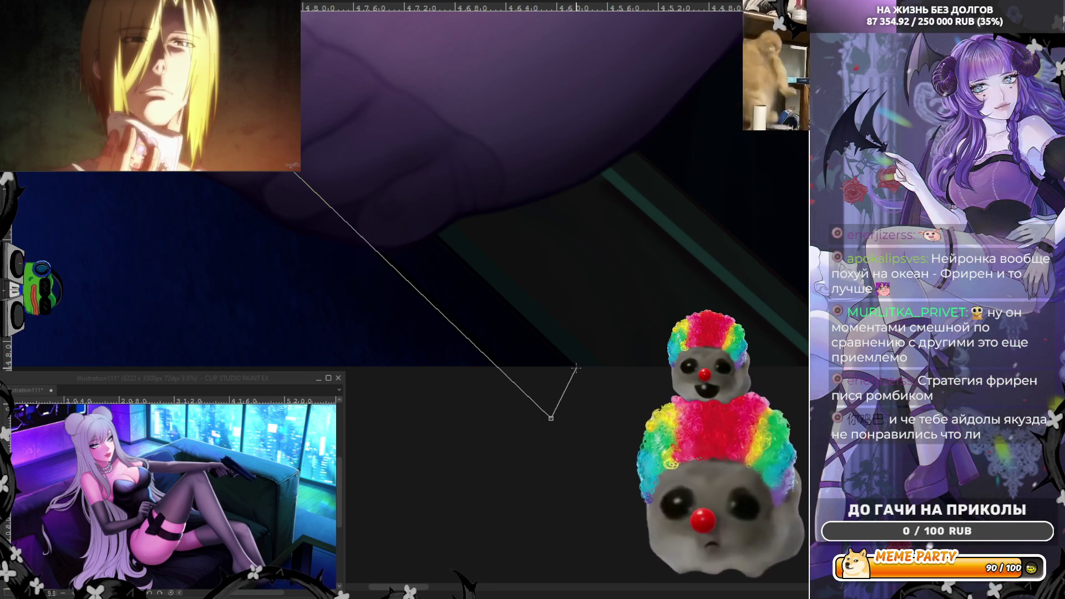
scroll(576, 371, "down", 8)
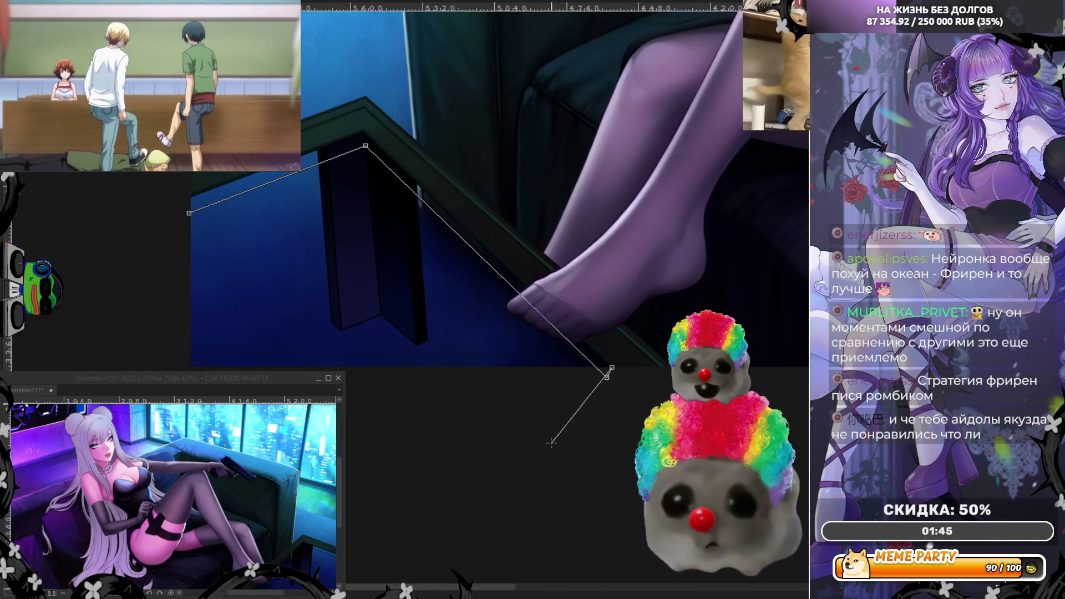
- Add outline points at the table's outer corner and further along its edge
scroll(380, 192, "up", 8)
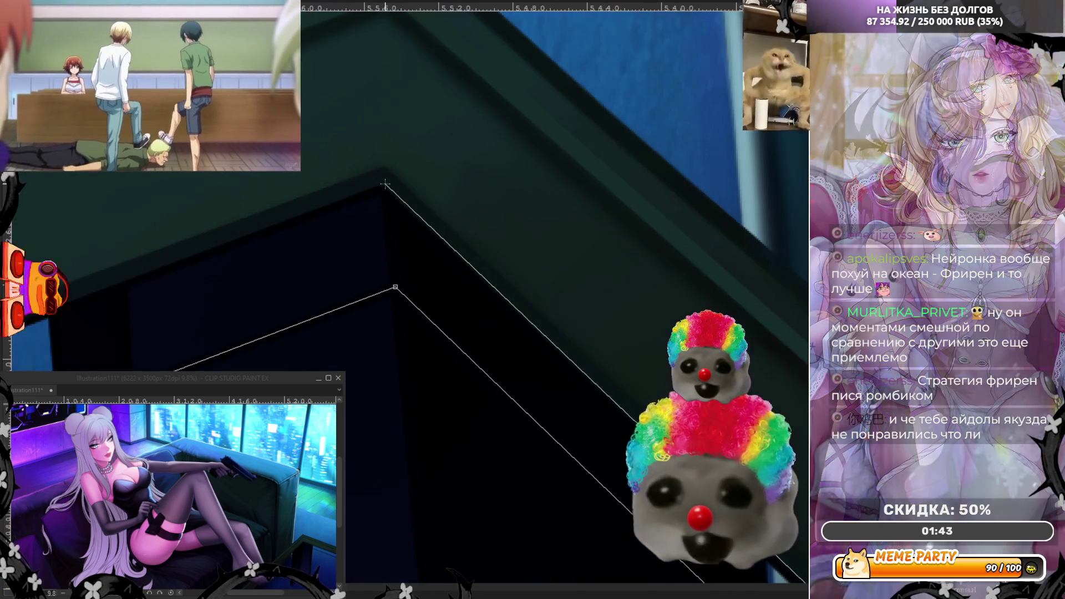
left_click(379, 191)
scroll(480, 306, "down", 6)
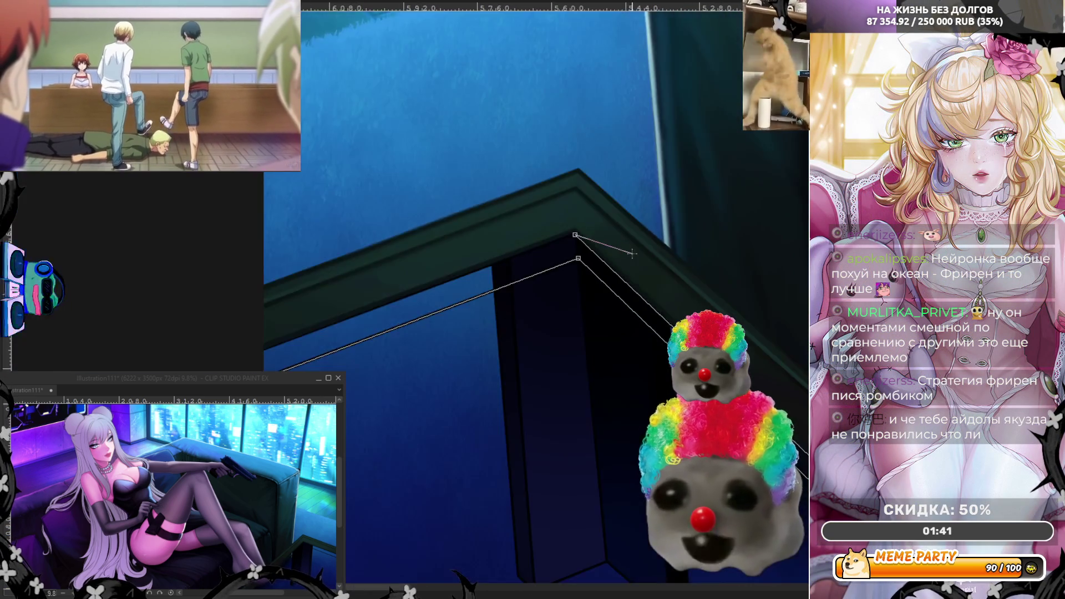
scroll(480, 307, "up", 8)
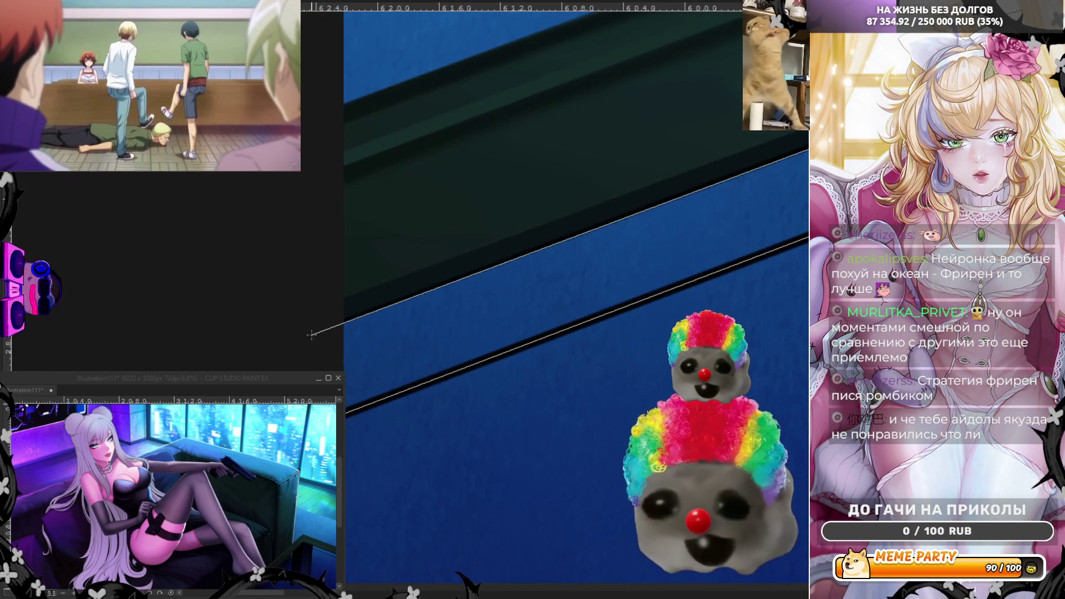
left_click(308, 334)
scroll(575, 294, "down", 6)
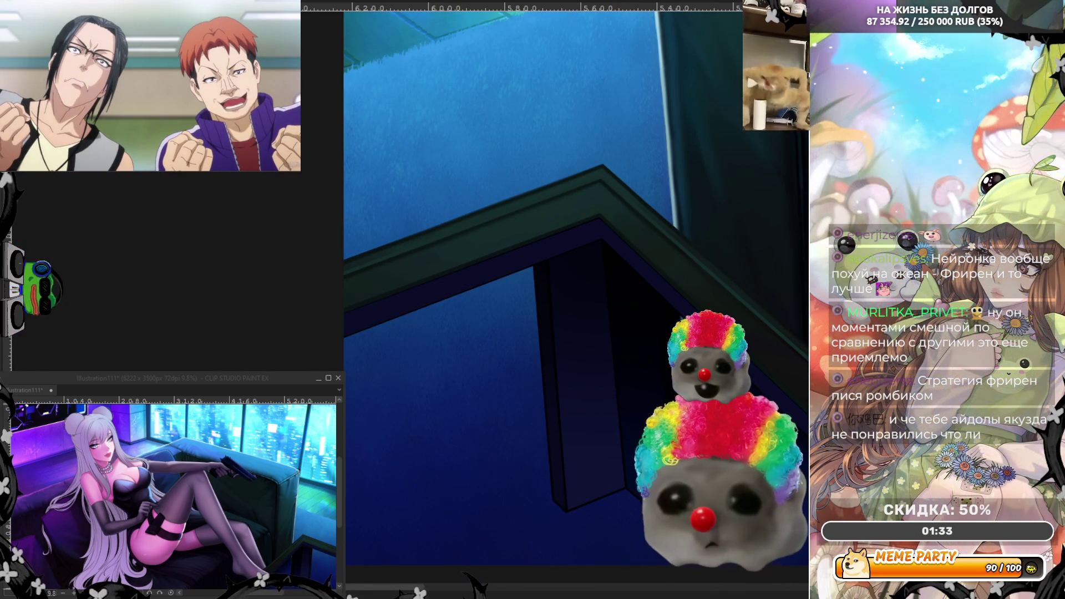
scroll(637, 219, "up", 3)
- Trace the corner, inner corner and couch junction, then close the outline at its start
left_click(609, 218)
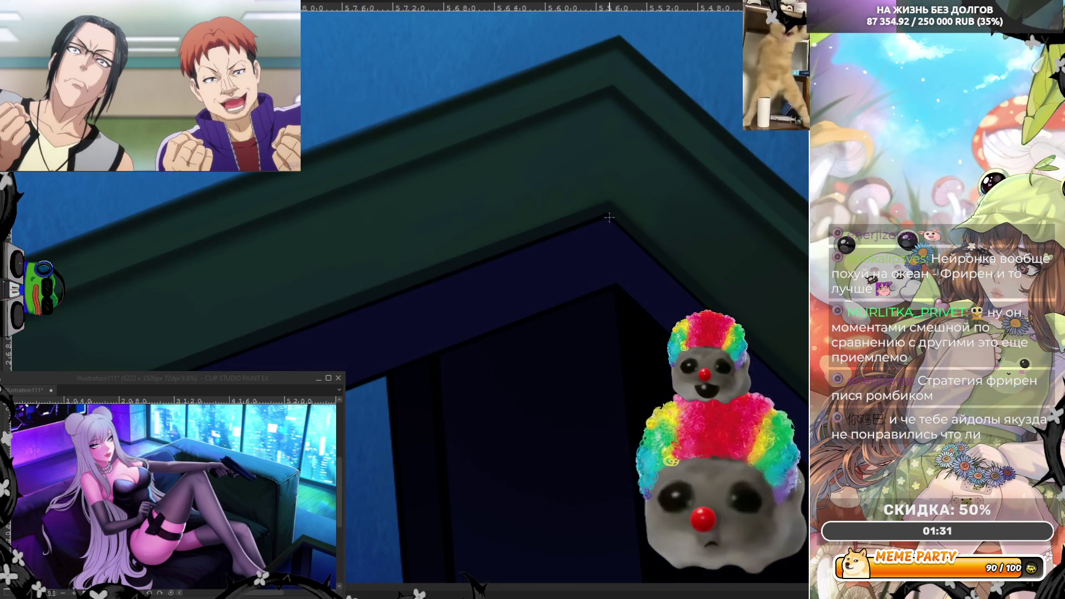
left_click(625, 294)
scroll(625, 294, "down", 5)
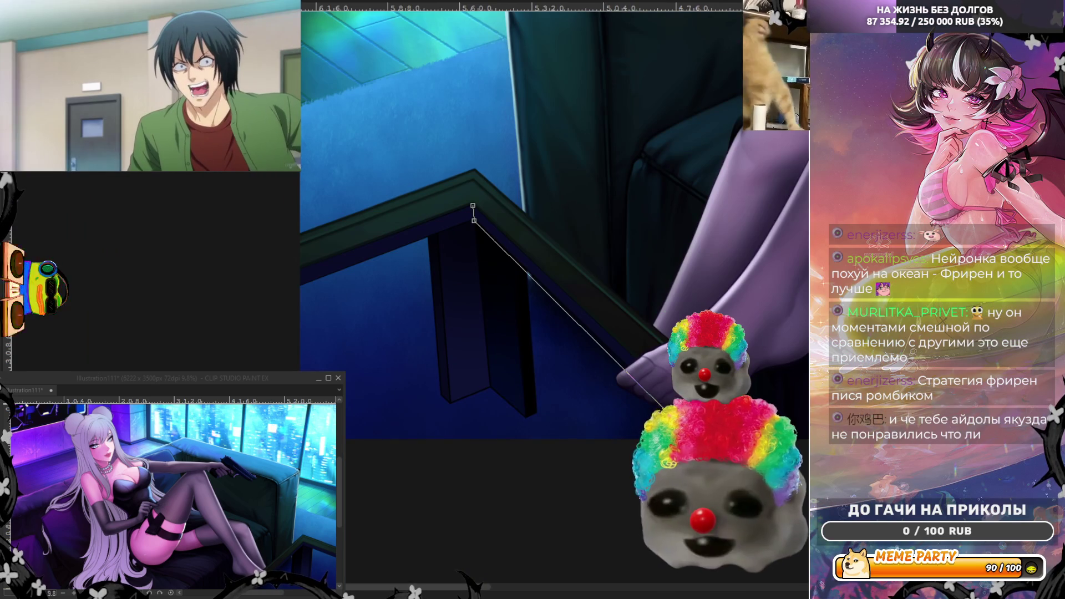
left_click(660, 408)
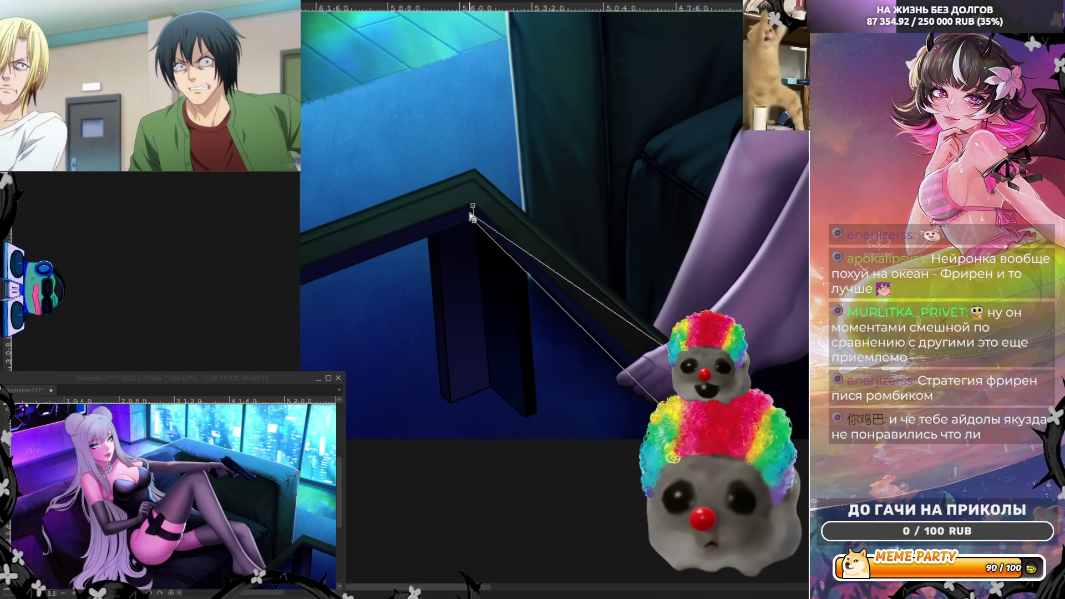
left_click(471, 208)
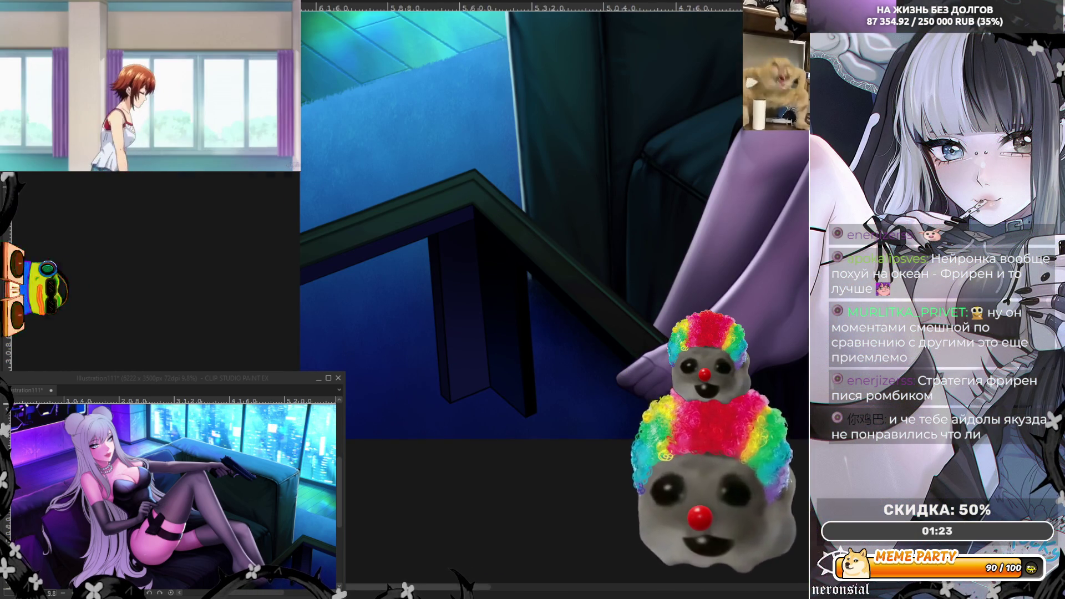
- Un-mirror the canvas view and zoom out slightly over the table corner
key("h")
scroll(499, 277, "up", 2)
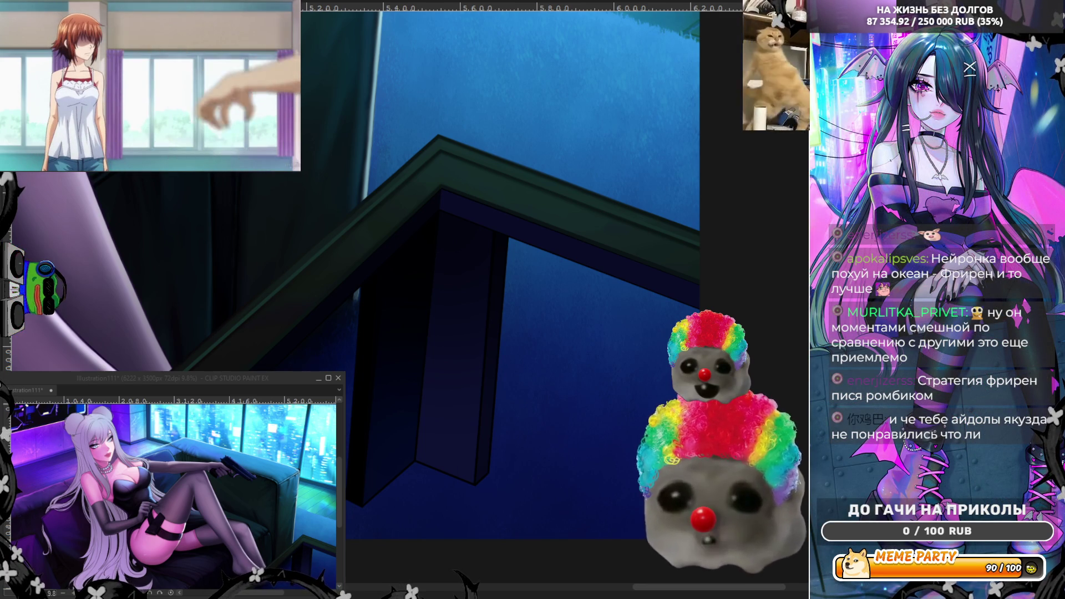
scroll(503, 434, "down", 2)
scroll(503, 433, "down", 1)
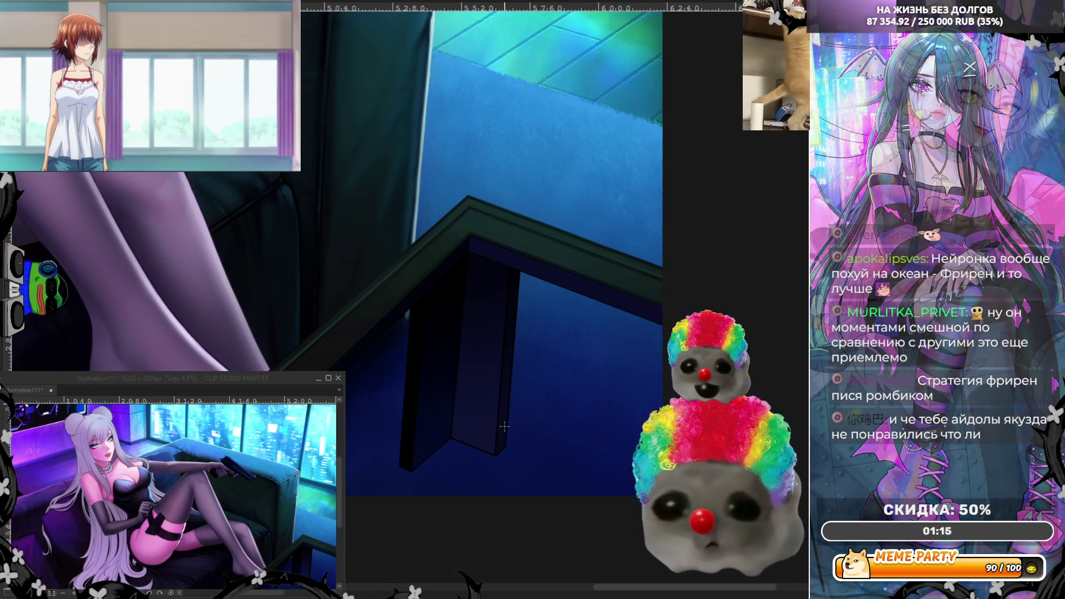
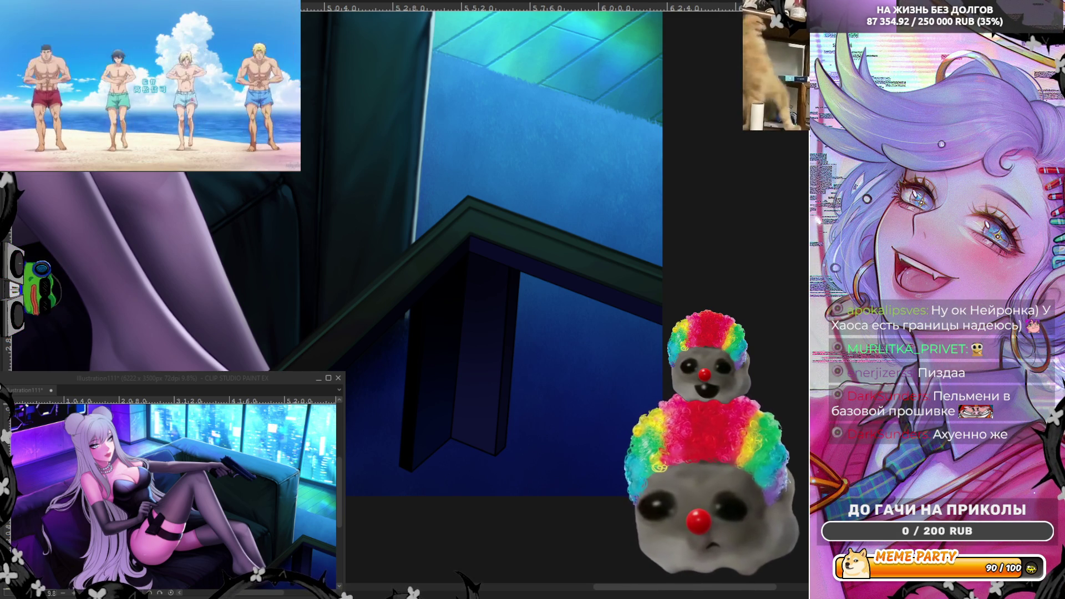
- Pause the anime episode playing alongside, then resume it
scroll(468, 215, "down", 2)
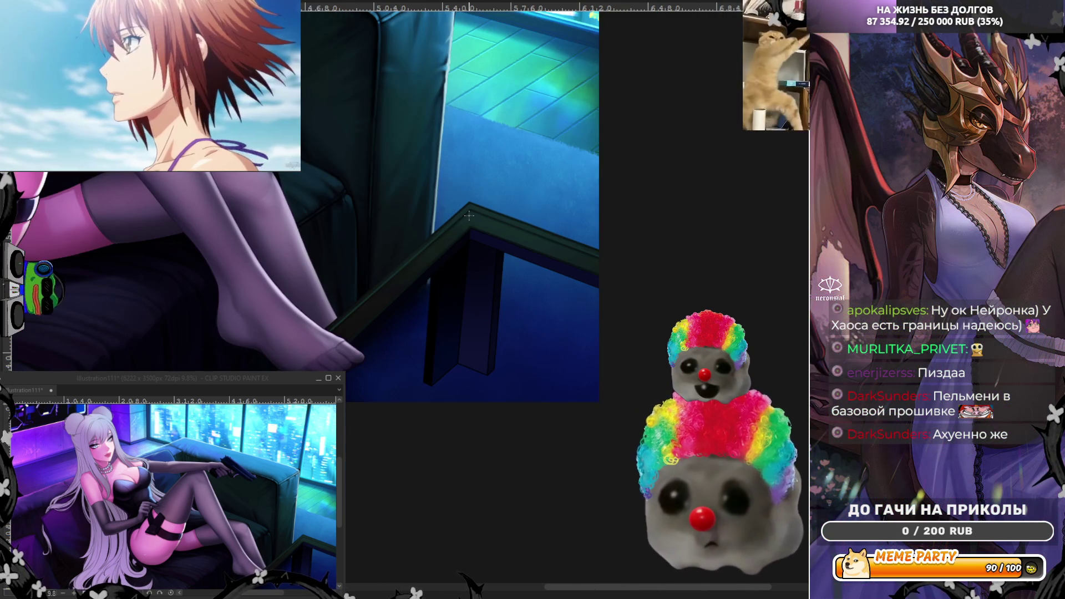
scroll(622, 375, "up", 2)
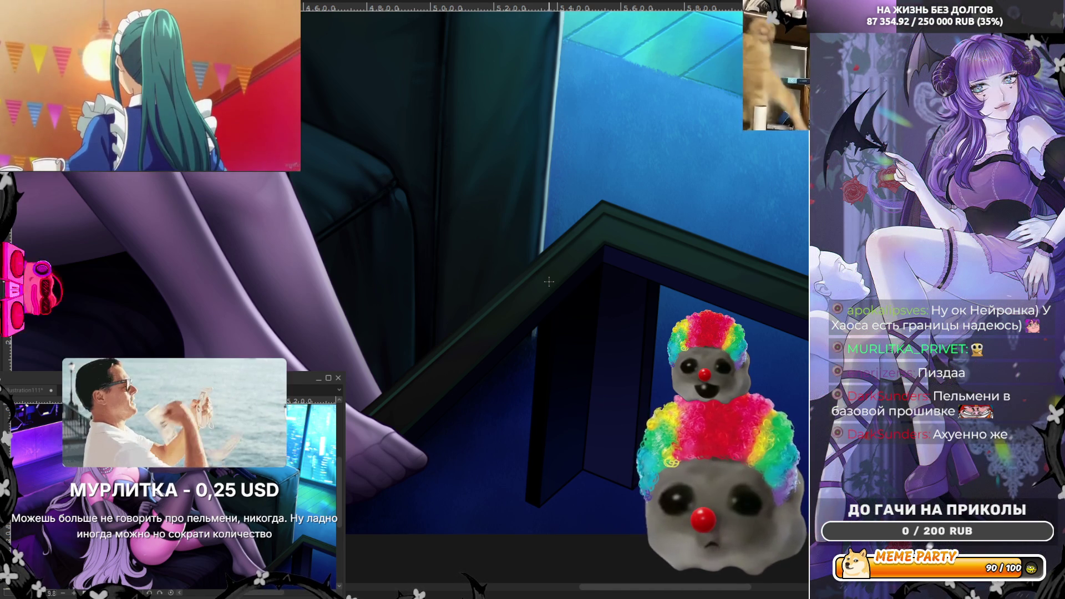
mouse_move(251, 64)
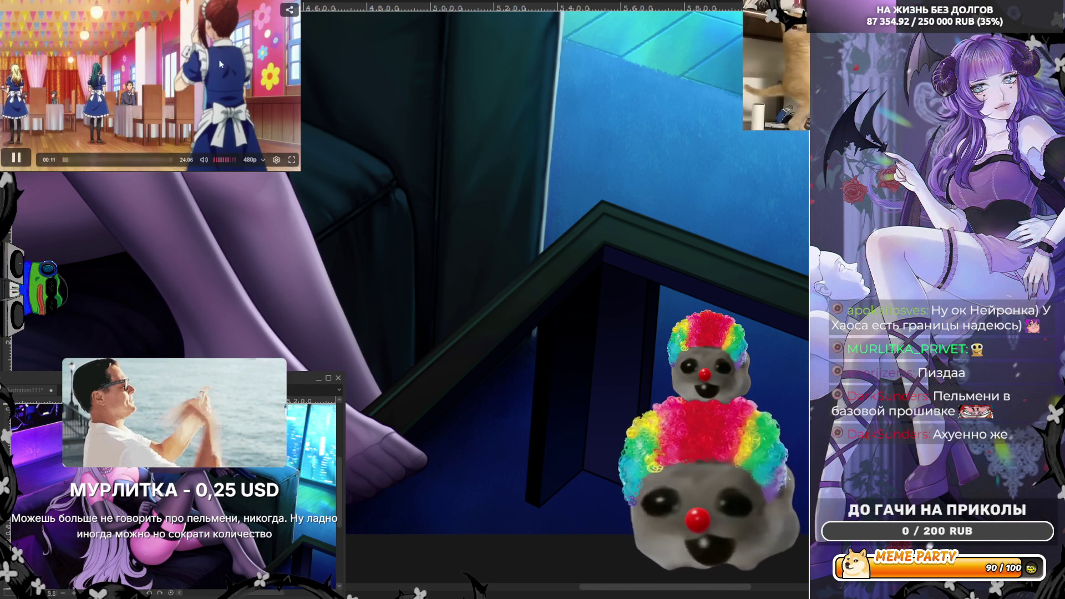
left_click(190, 61)
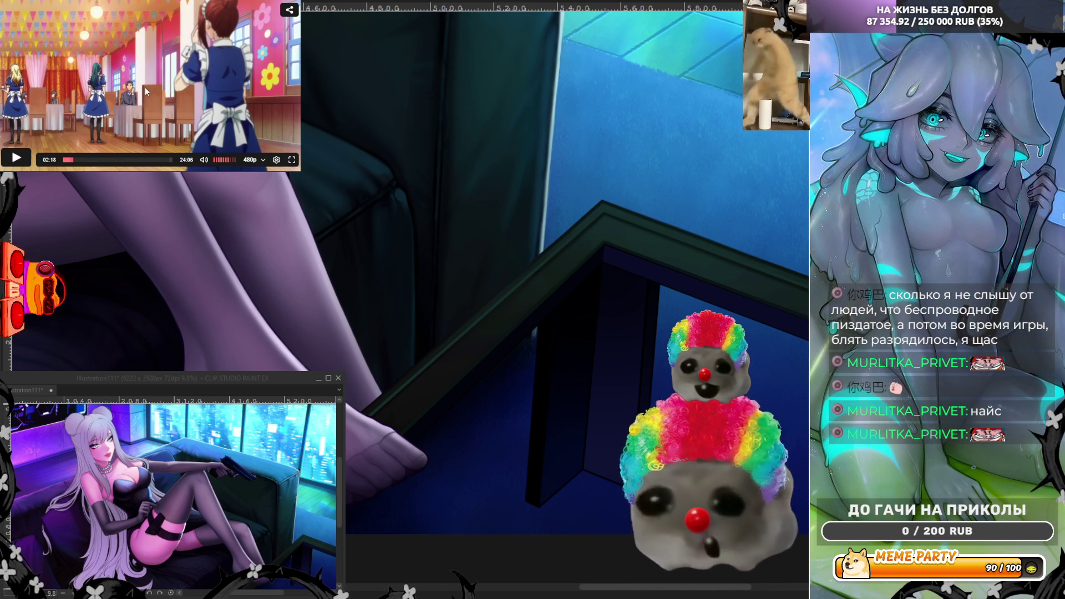
left_click(145, 88)
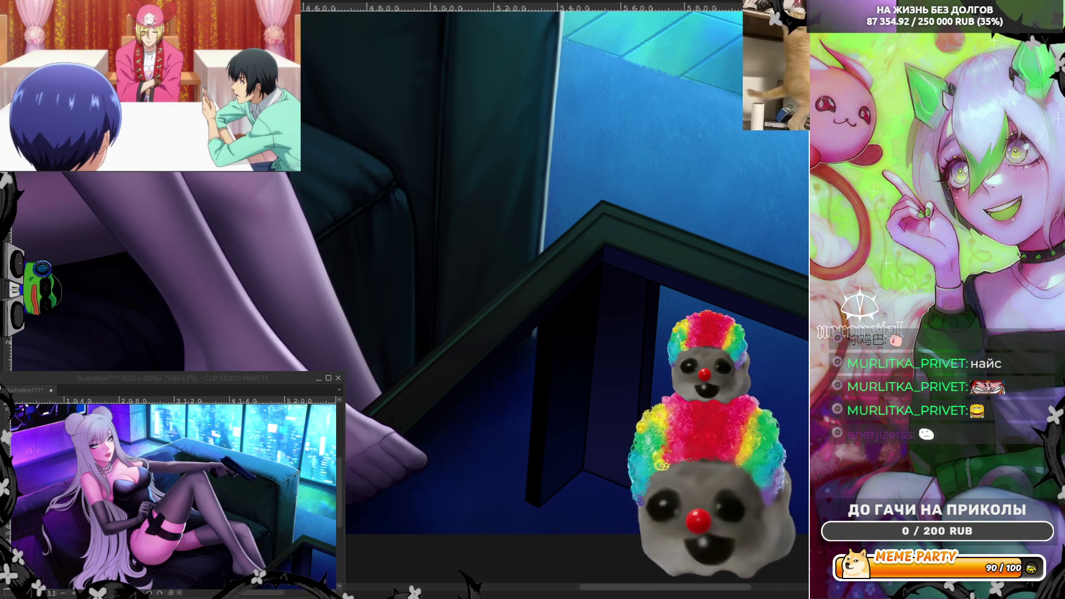
- Flip the view horizontally and zoom in tight on the glass table's corner edge
scroll(435, 374, "down", 2)
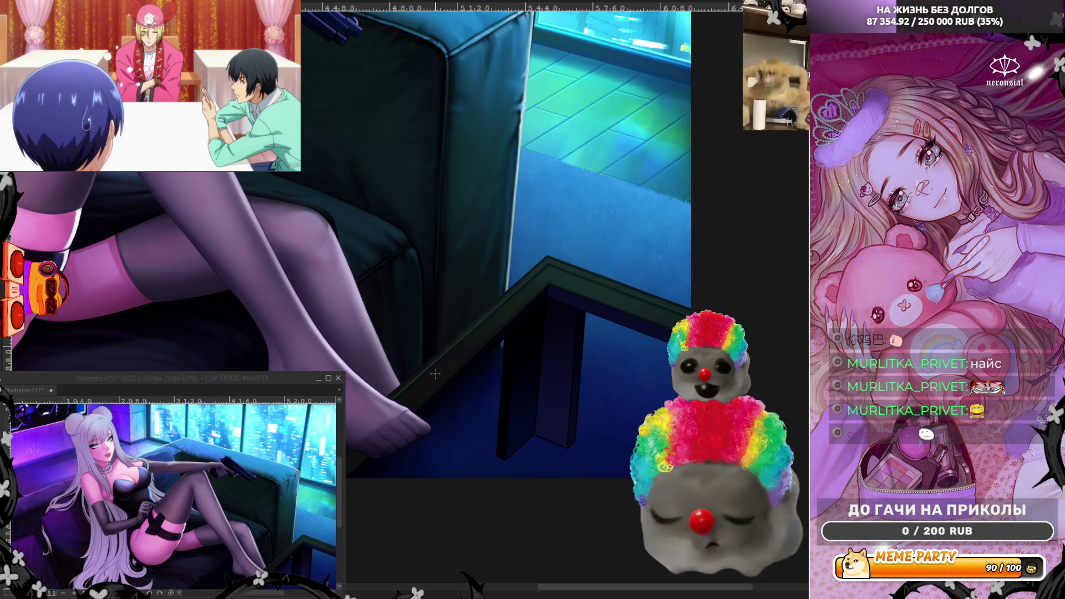
scroll(435, 375, "up", 1)
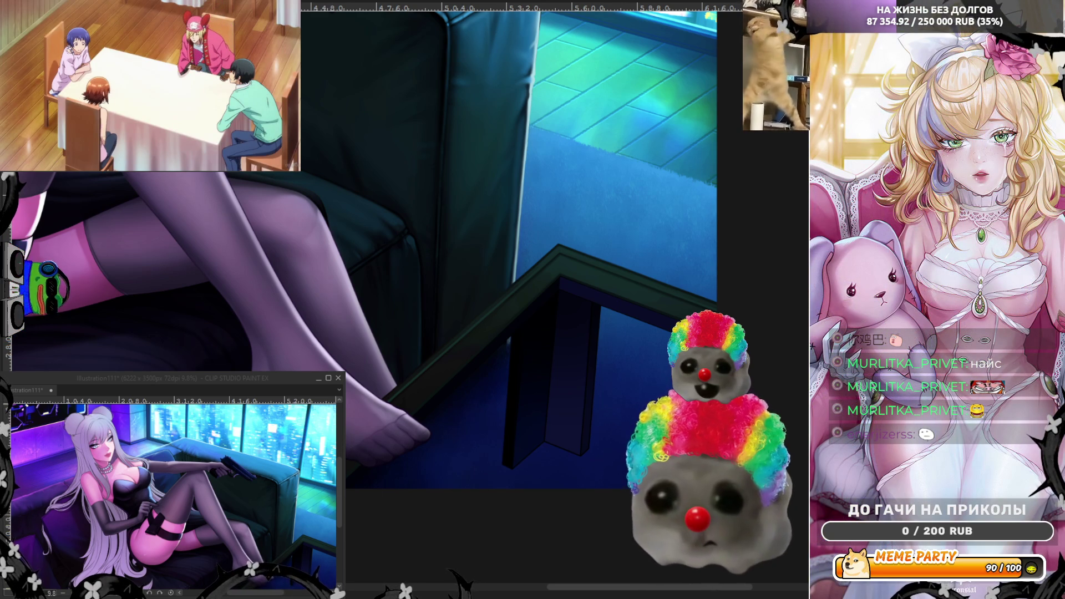
scroll(444, 298, "up", 3)
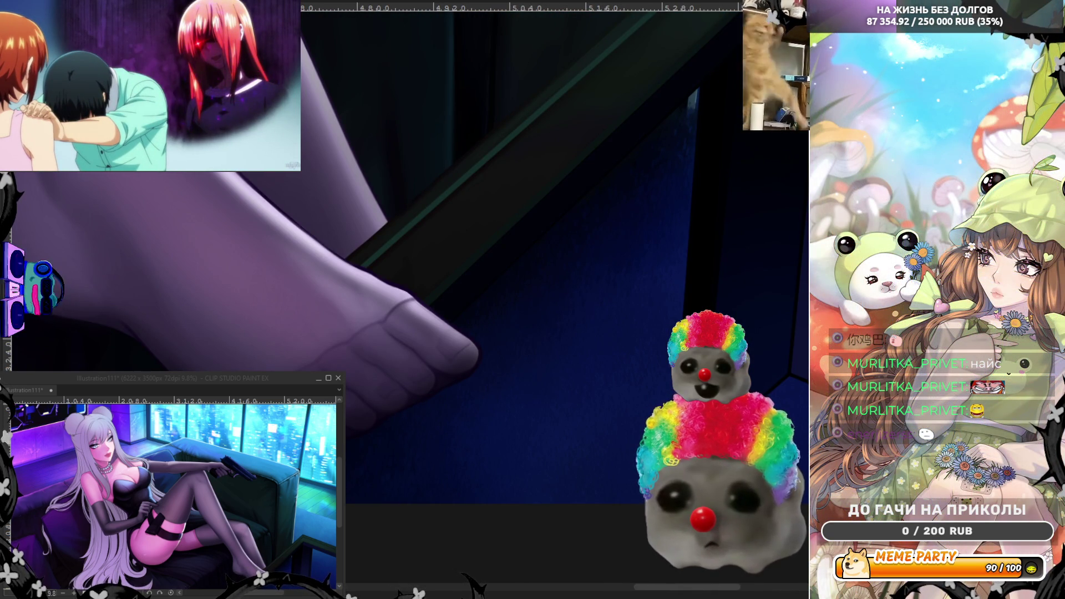
scroll(309, 335, "down", 2)
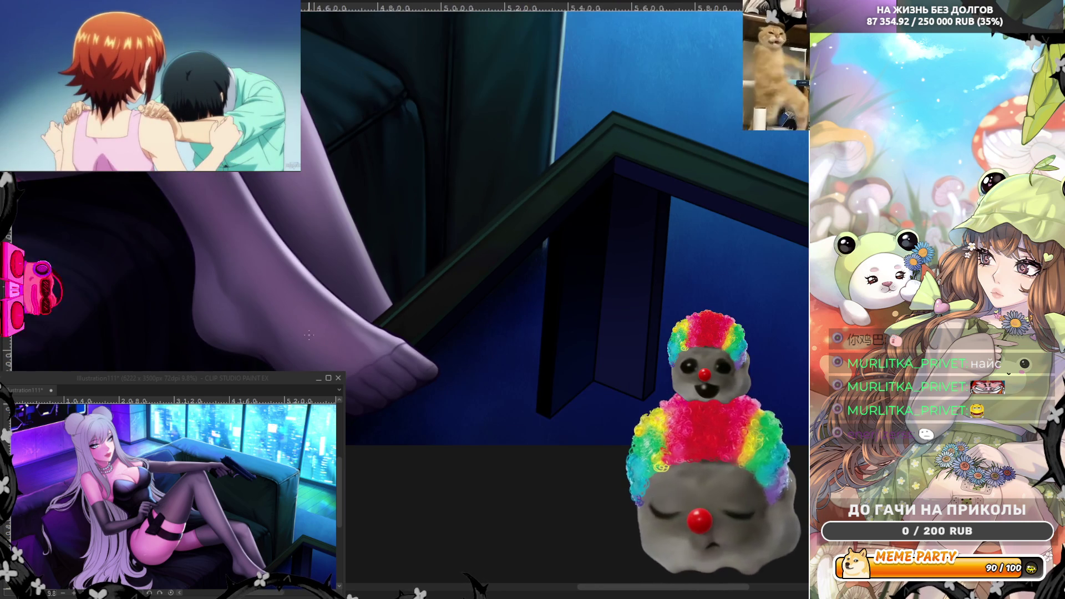
key("h")
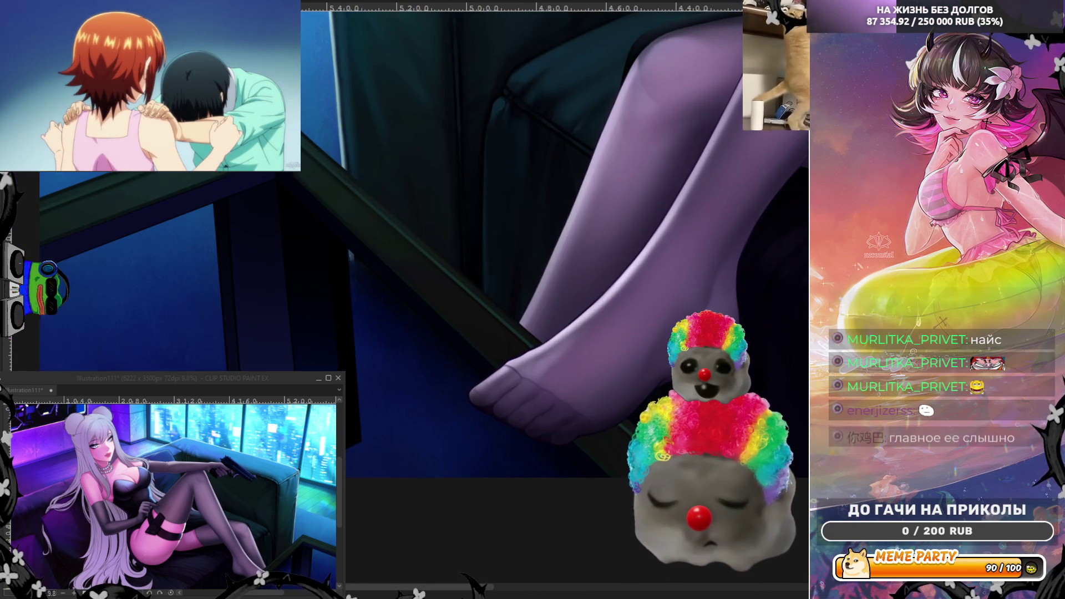
scroll(205, 144, "up", 1)
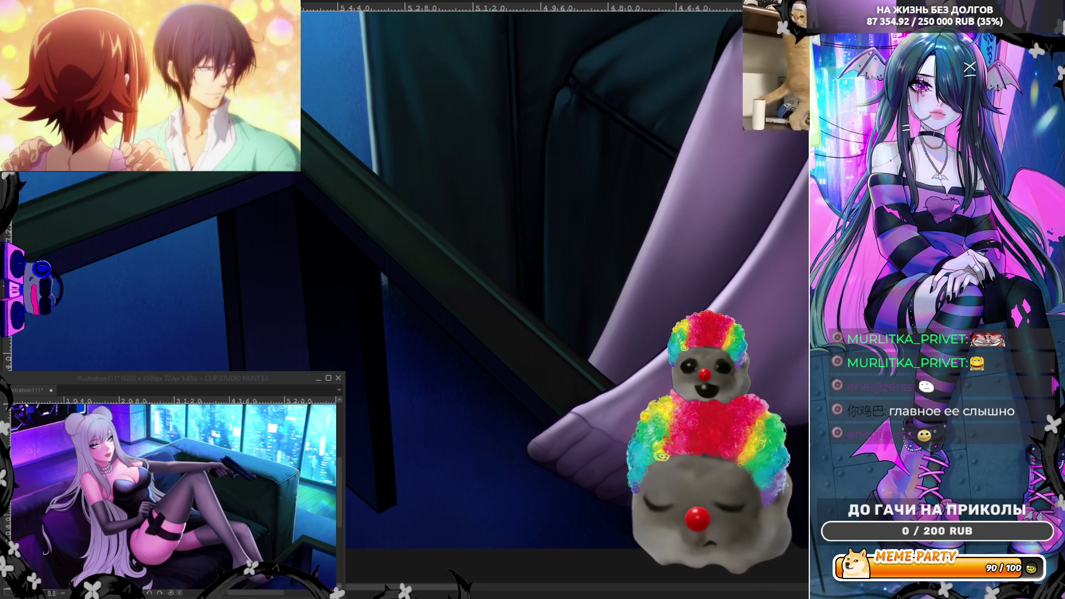
scroll(316, 216, "up", 5)
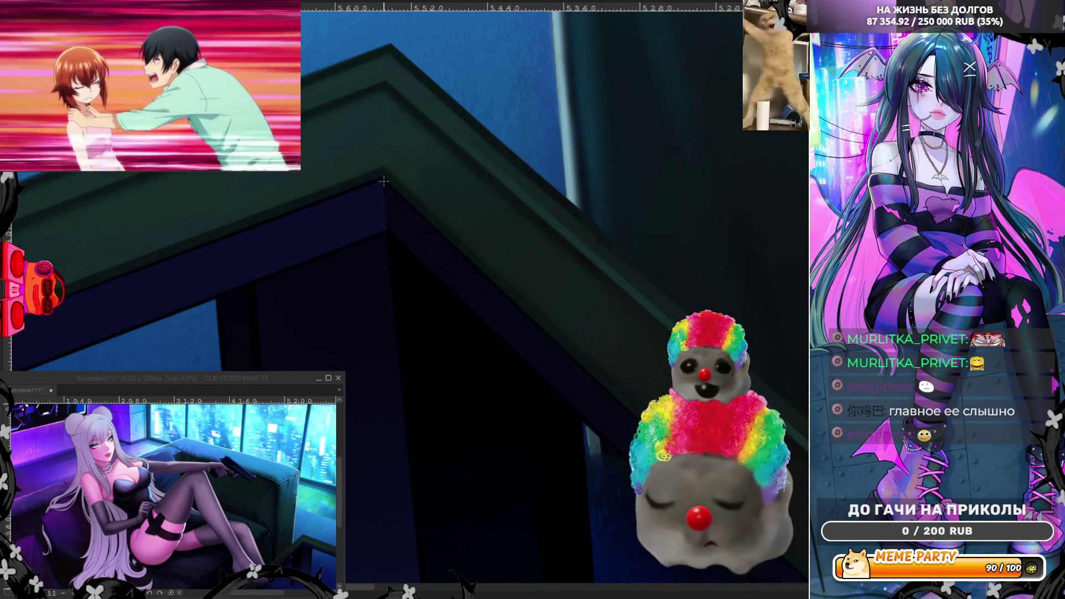
scroll(415, 173, "up", 3)
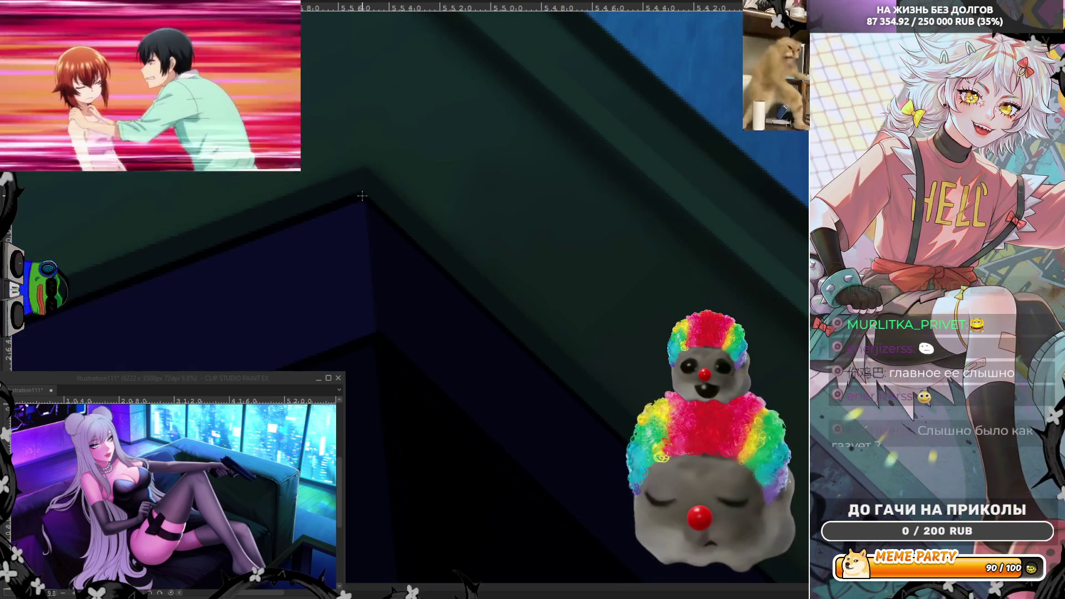
- Polyline-fill a dark straight-edged shape along the table rim, then zoom back out
left_click(379, 336)
scroll(410, 249, "down", 6)
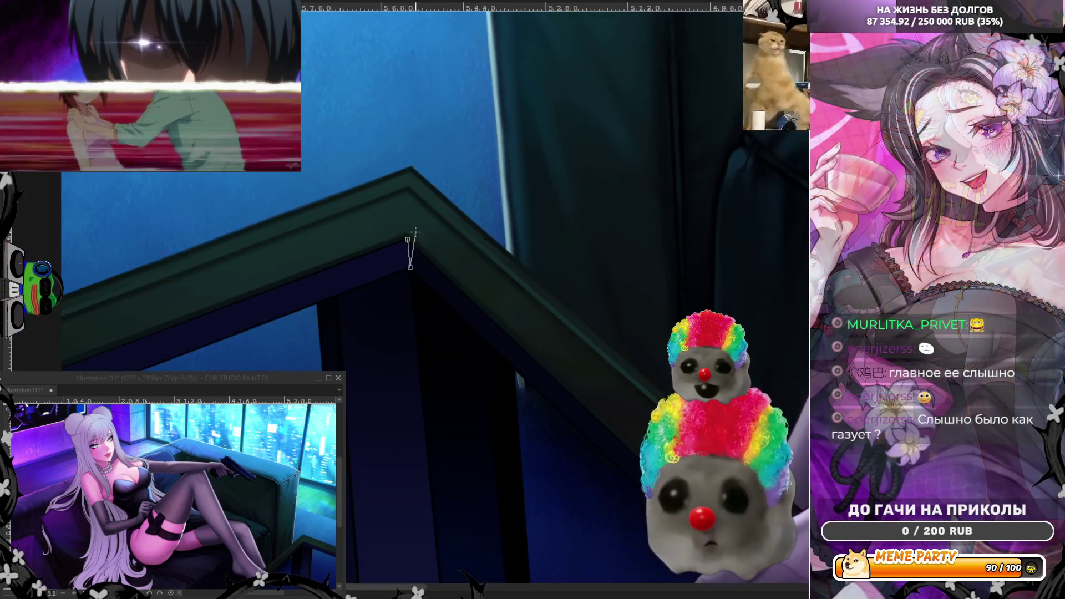
scroll(408, 240, "up", 4)
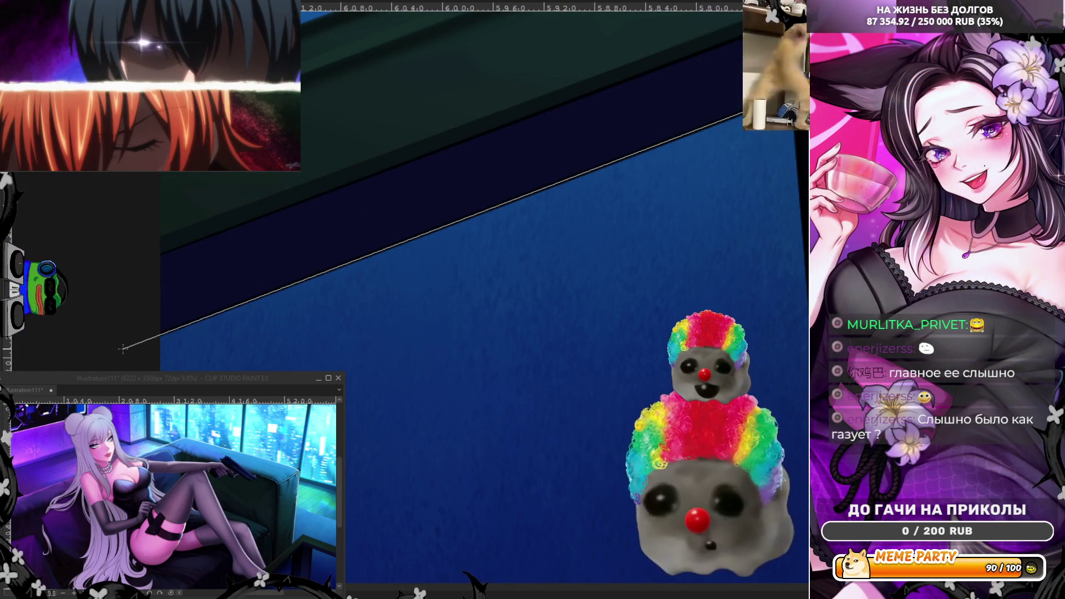
left_click(159, 254)
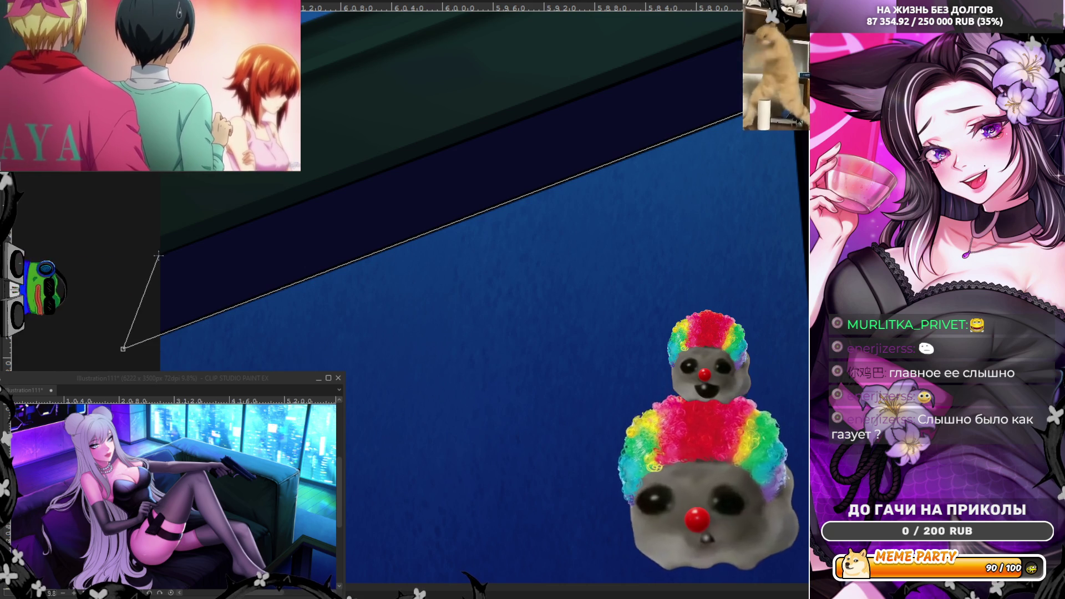
scroll(160, 324, "down", 2)
left_click(737, 62)
scroll(721, 81, "up", 1)
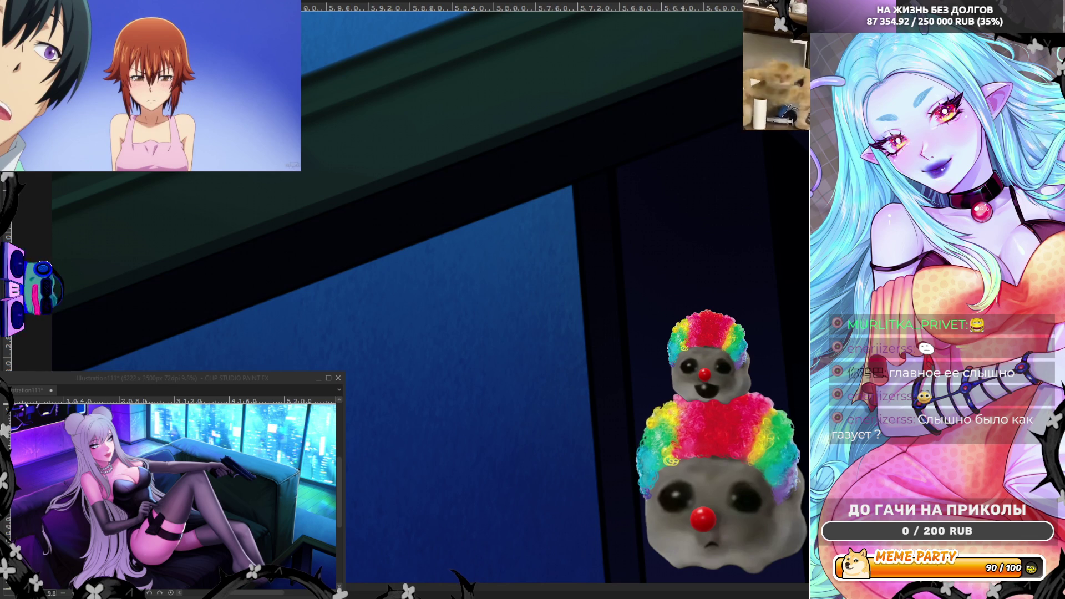
scroll(324, 210, "down", 6)
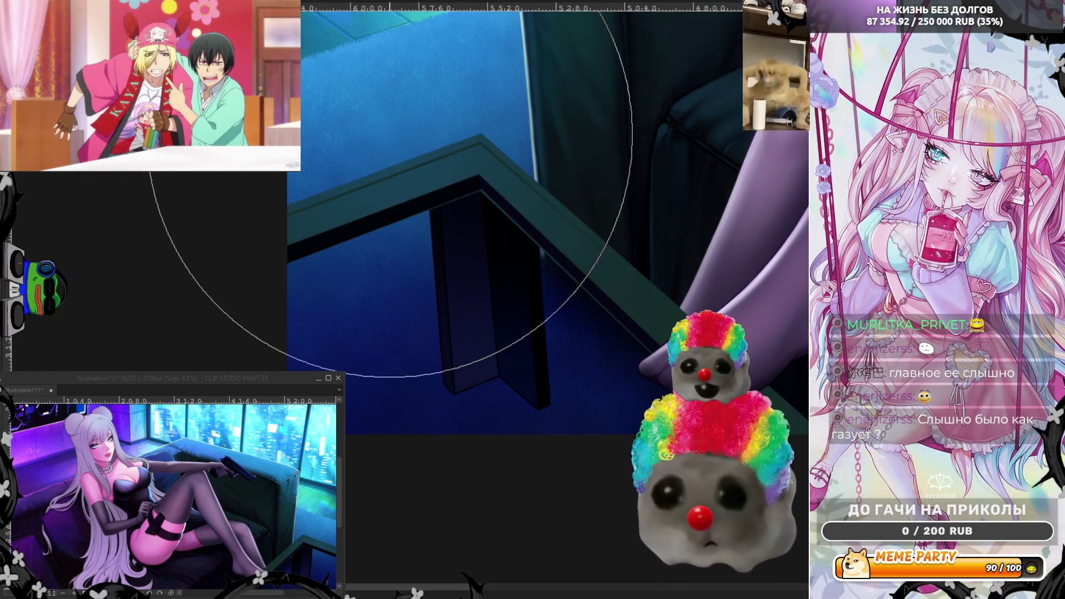
- Sample colours from the table artwork, enlarge the brush, and zoom in beside her feet
scroll(649, 257, "down", 3)
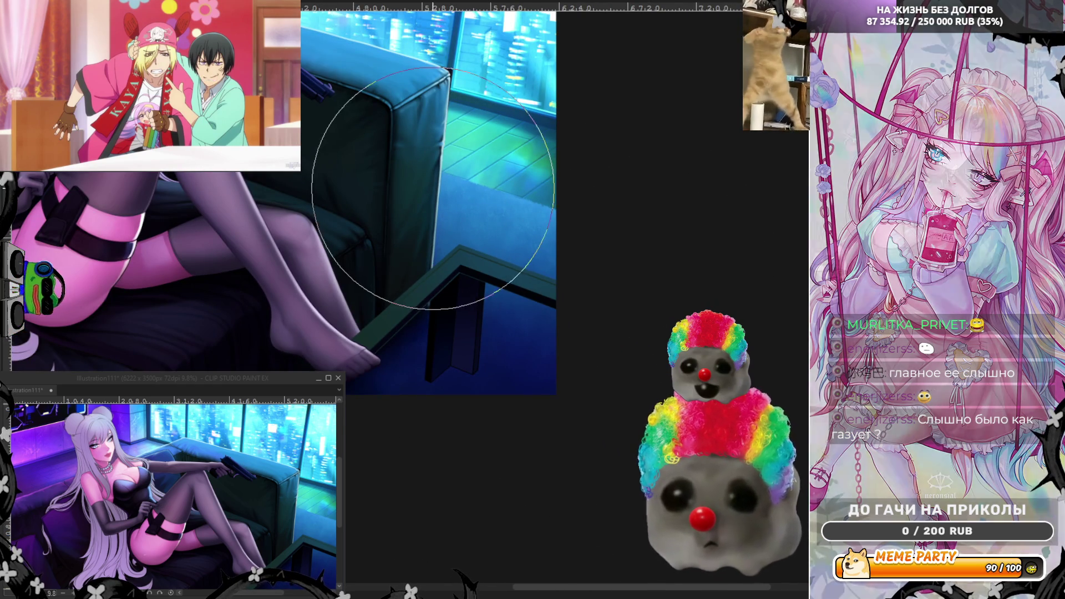
left_click(380, 281, "alt")
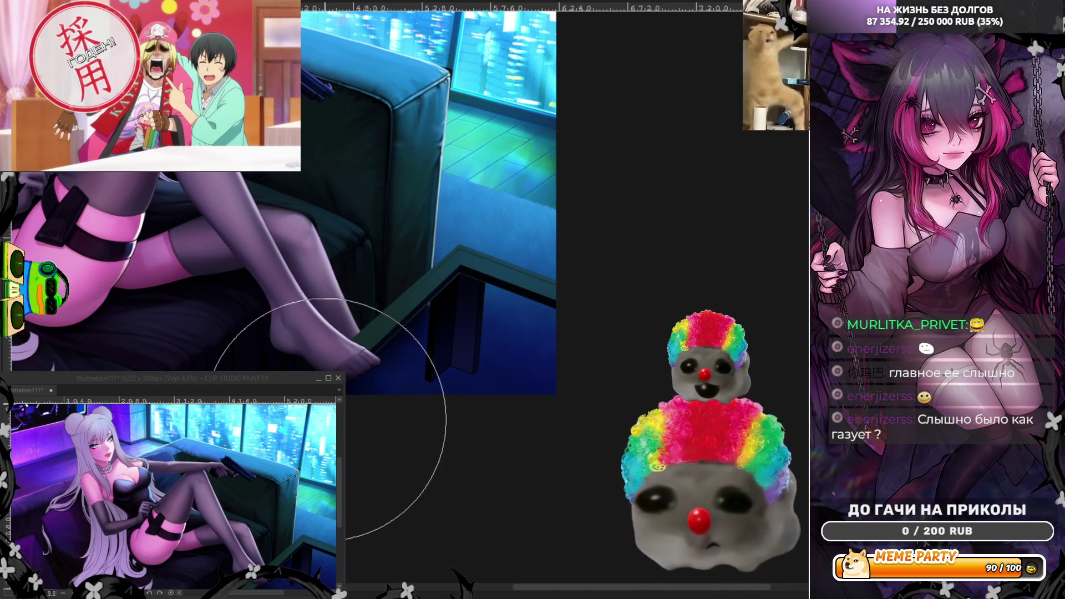
left_click(438, 347, "alt")
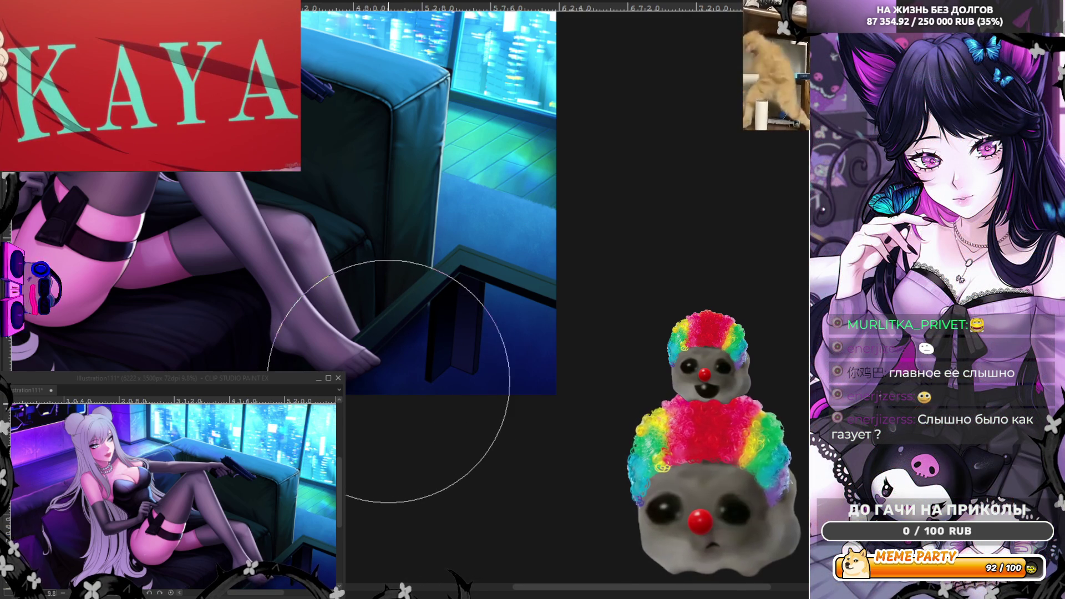
key("bracketleft")
key("bracketright")
key("bracketright")
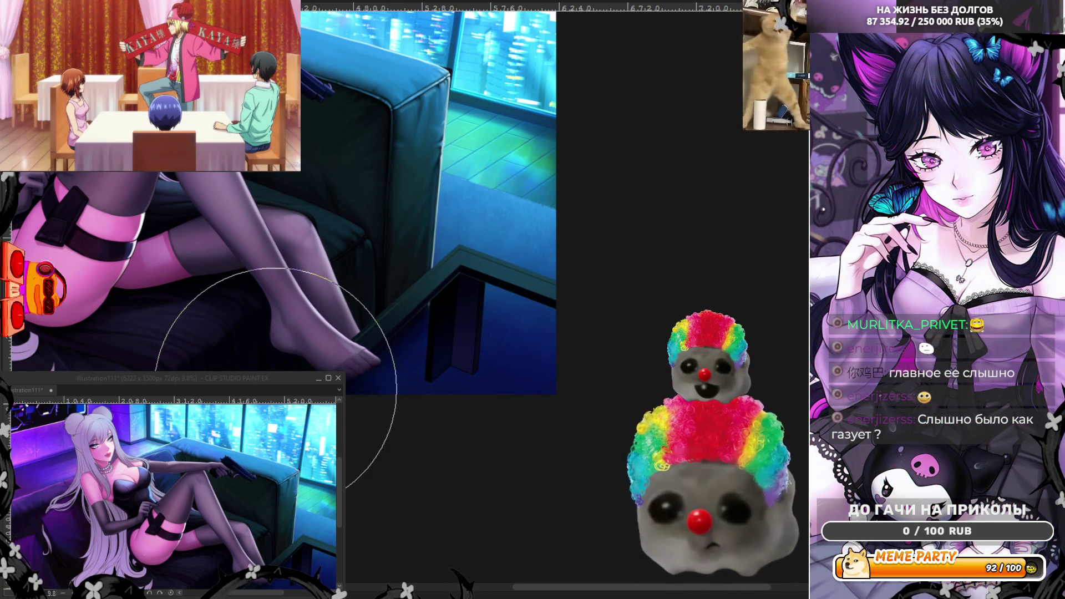
scroll(327, 427, "up", 1)
scroll(313, 386, "up", 1)
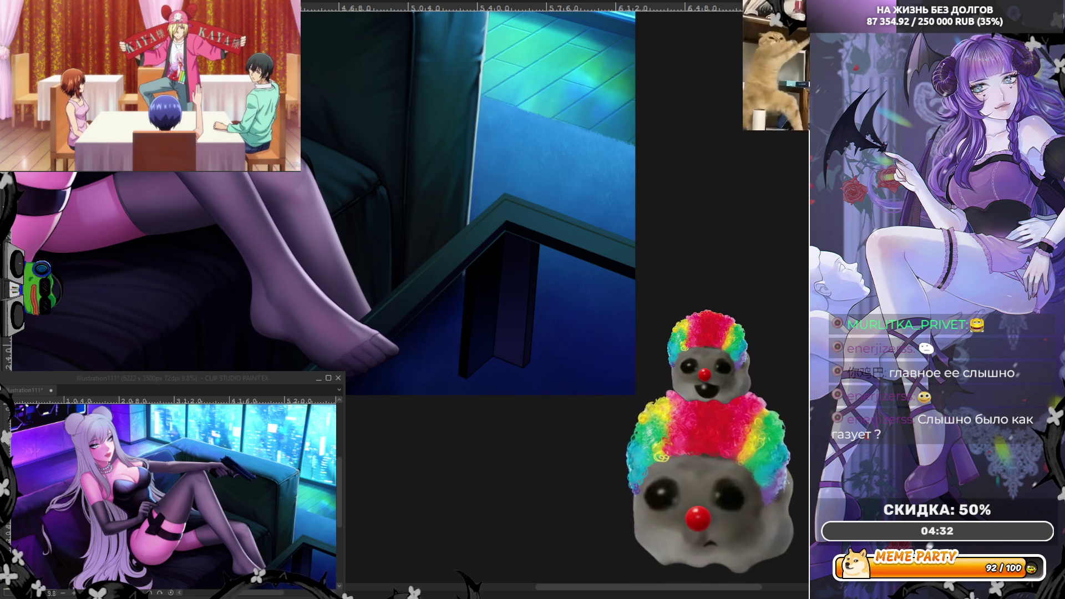
scroll(413, 336, "up", 1)
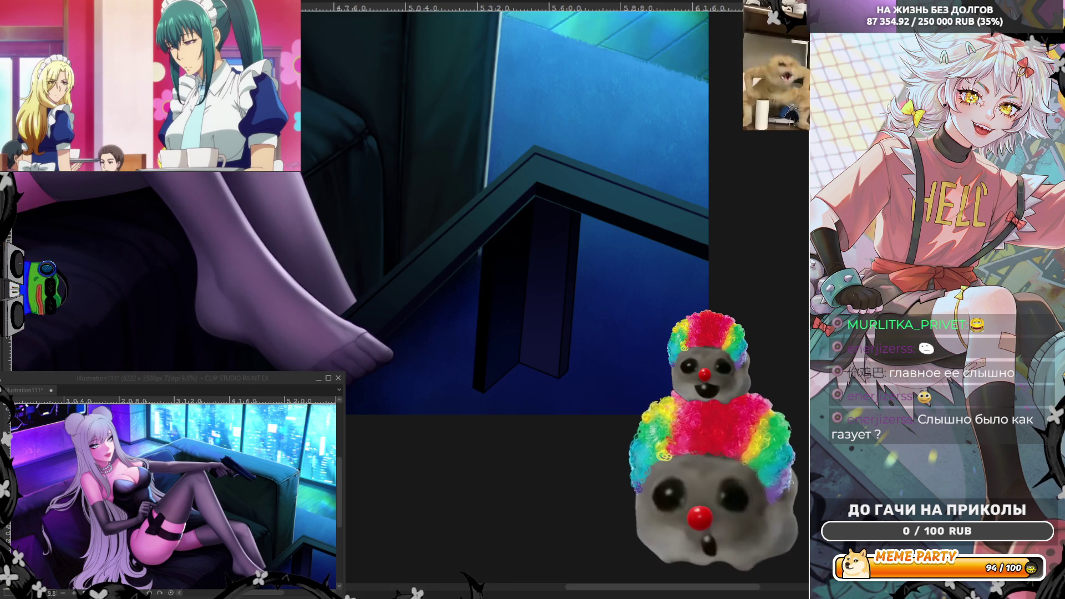
- In mirrored view, lasso-fill a dark strip along the table's near edge after undoing two failed outlines
key("h")
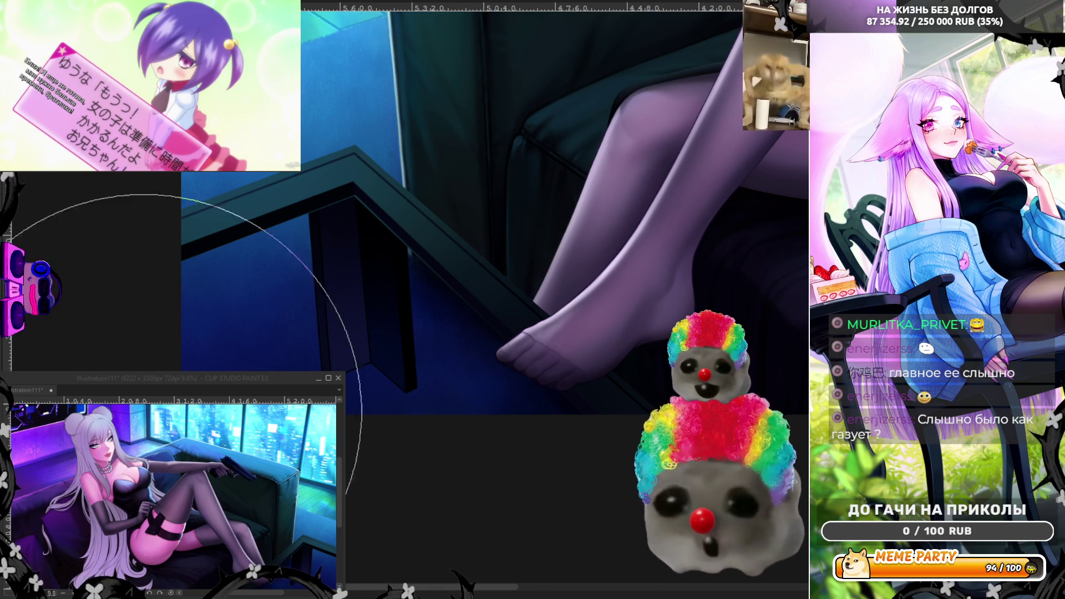
scroll(397, 290, "up", 1)
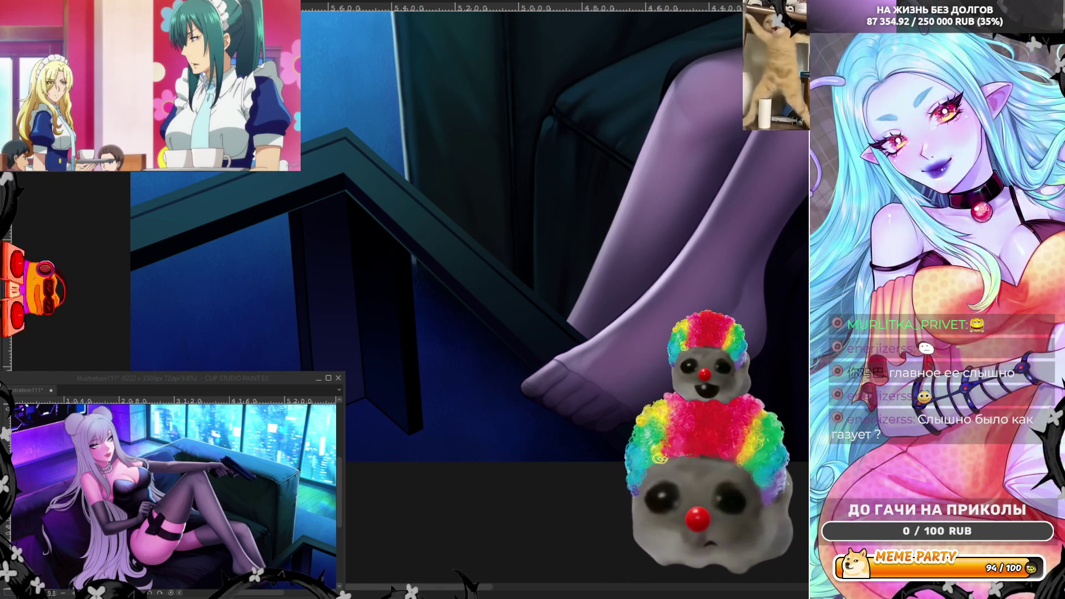
mouse_move(109, 286)
left_mouse_down()
mouse_move(208, 225)
mouse_move(349, 180)
mouse_move(625, 466)
left_mouse_up()
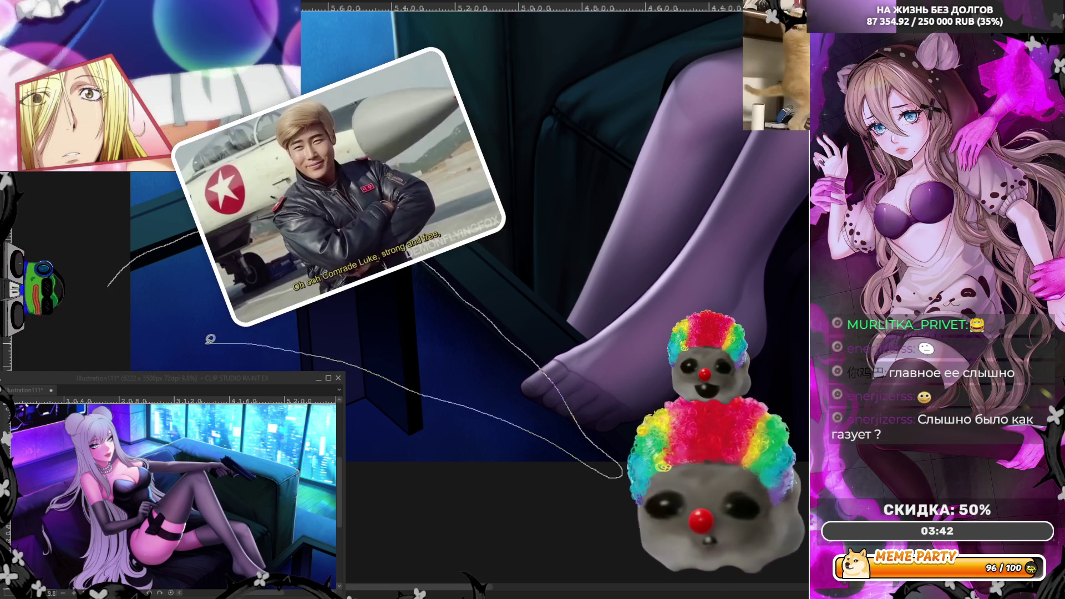
key("ctrl+z")
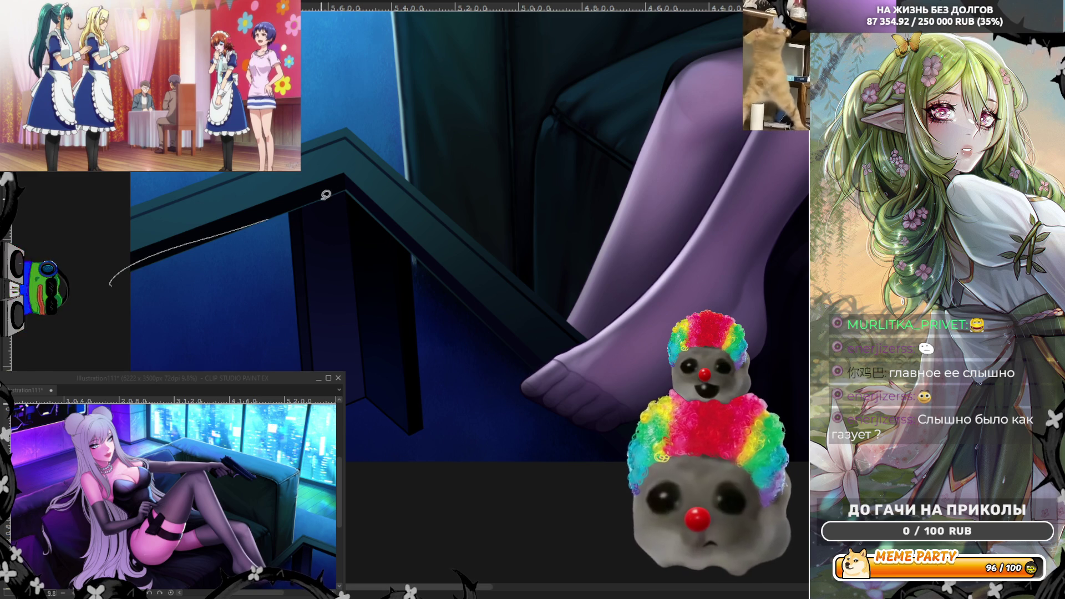
key("ctrl+z")
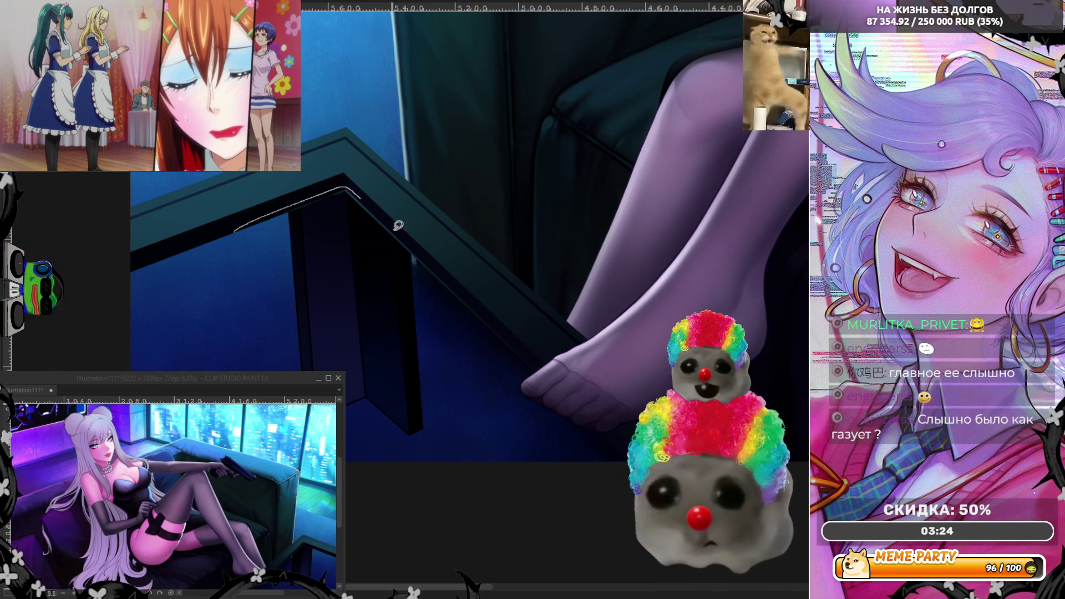
mouse_move(489, 314)
left_mouse_down()
mouse_move(563, 389)
mouse_move(392, 442)
left_mouse_up()
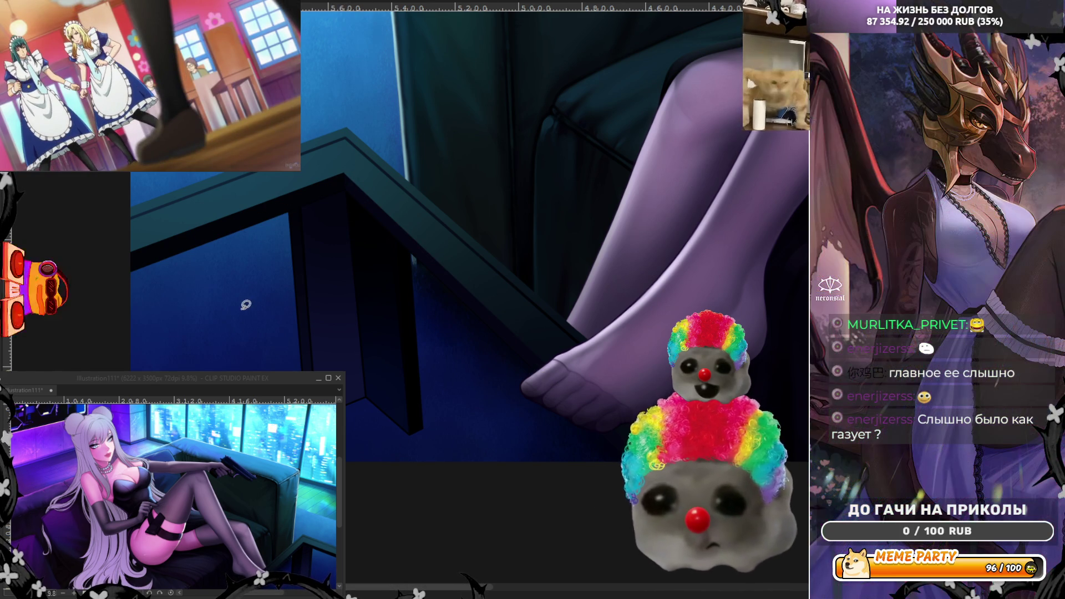
key("h")
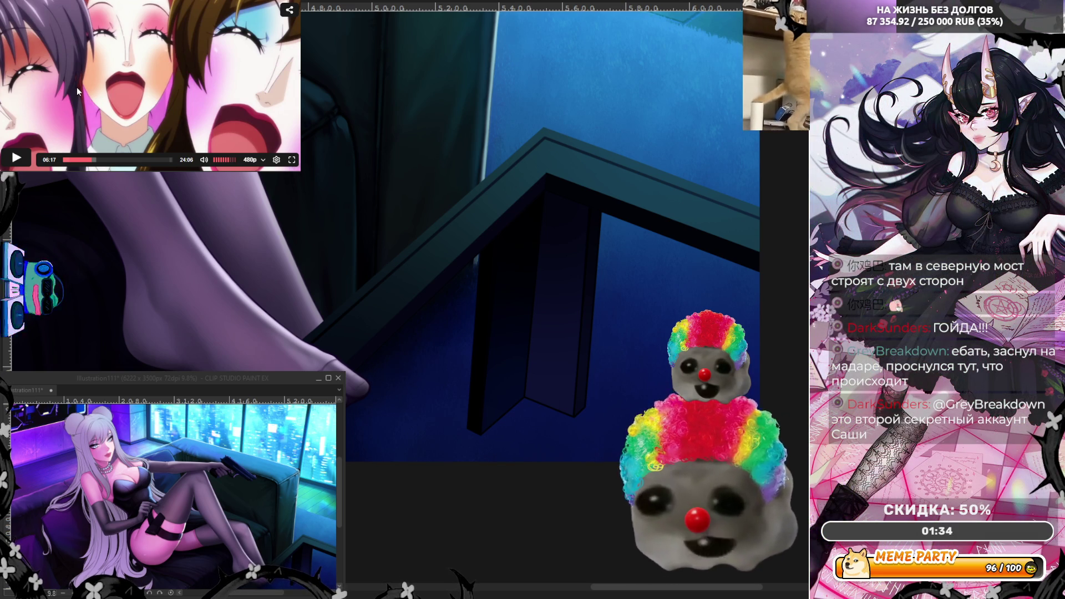
- Resume playing the video clip
left_click(76, 87)
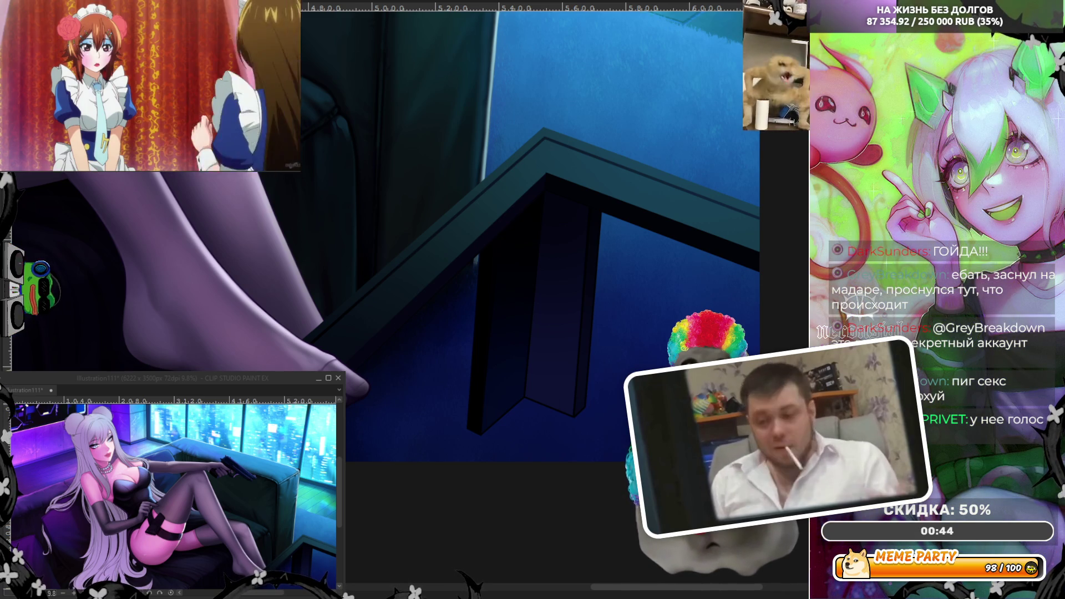
- Zoom in on the glass table corner's top edges
scroll(570, 388, "up", 3)
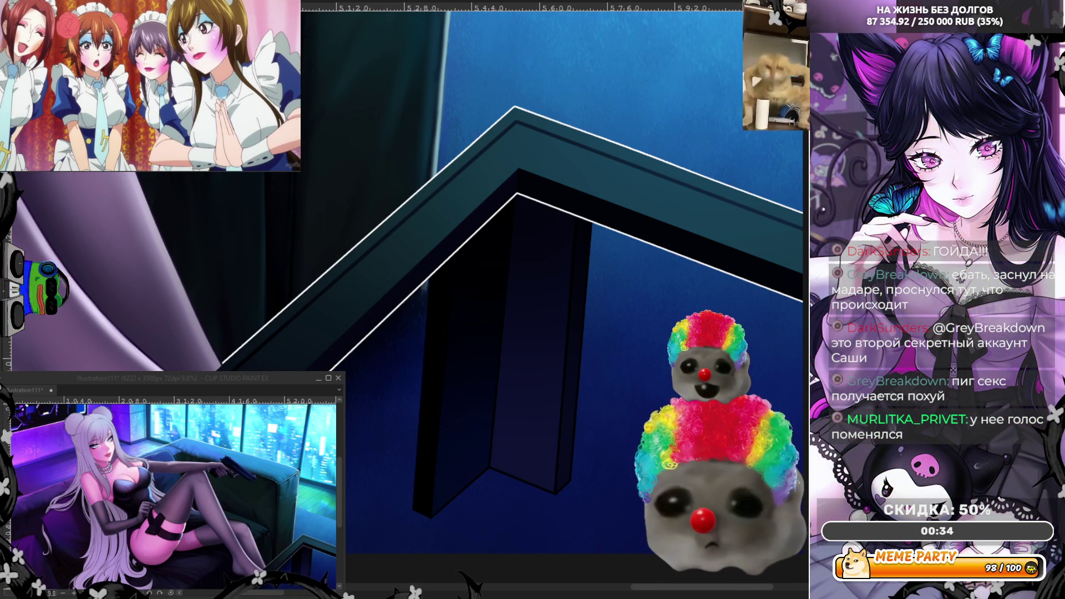
key("ctrl+z")
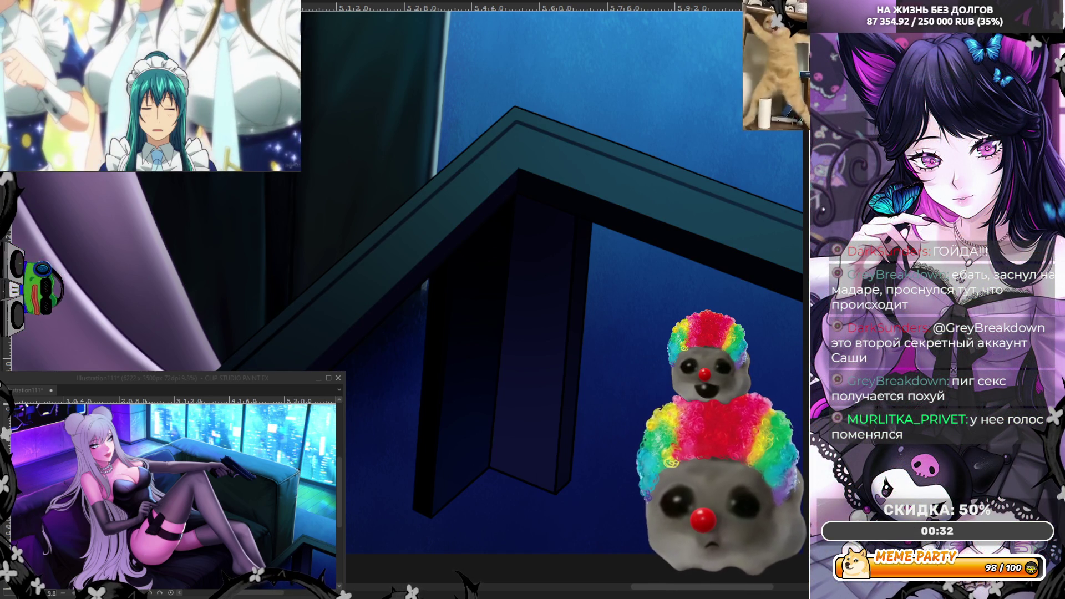
scroll(288, 364, "up", 2)
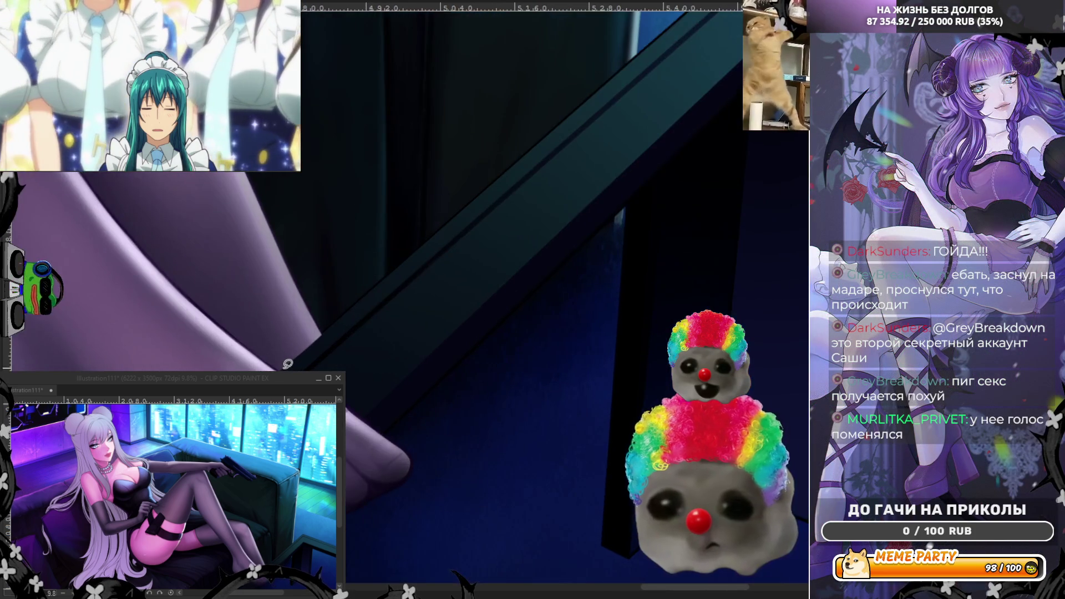
scroll(287, 364, "down", 3)
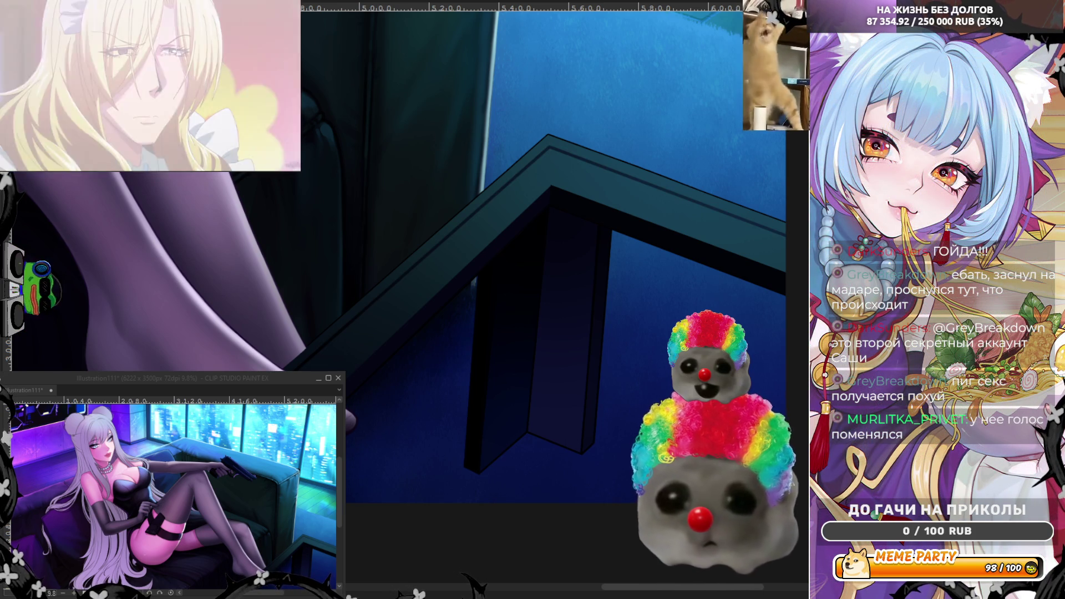
scroll(266, 250, "up", 3)
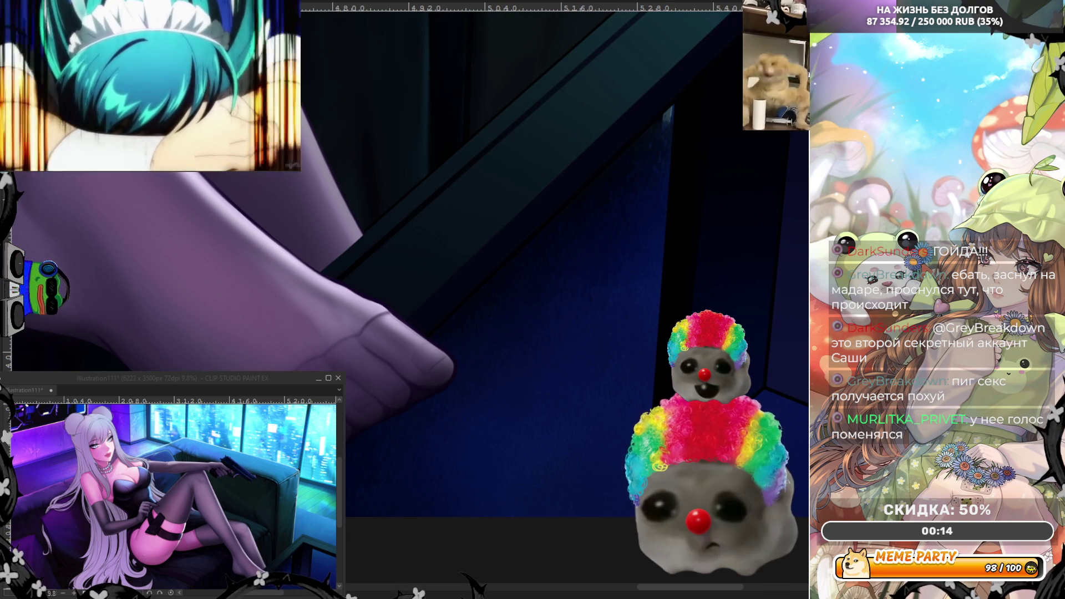
scroll(330, 366, "down", 2)
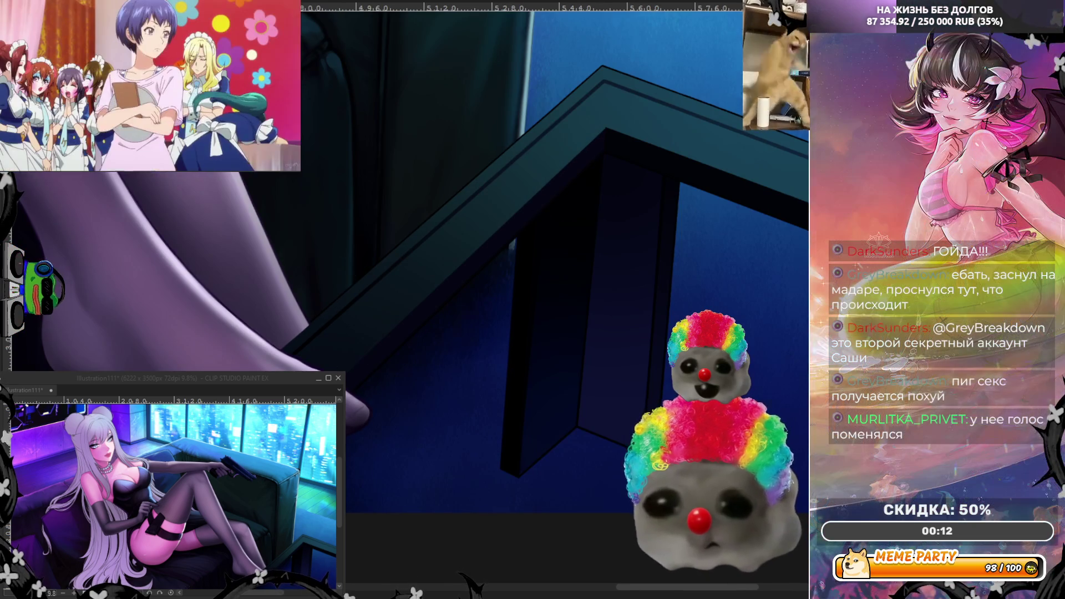
scroll(331, 366, "up", 1)
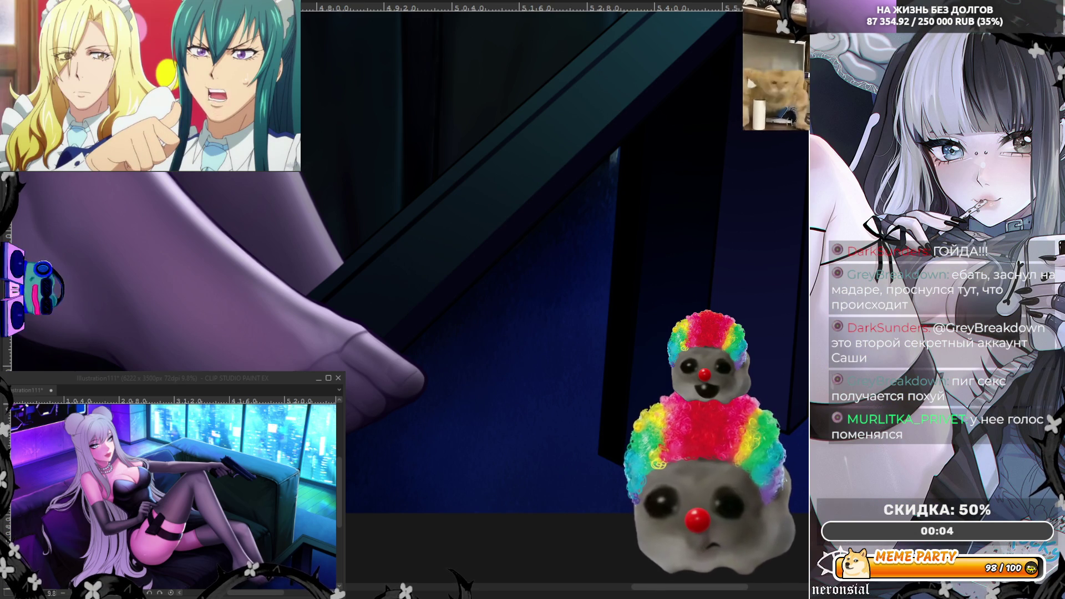
left_click_drag(732, 52, 533, 174)
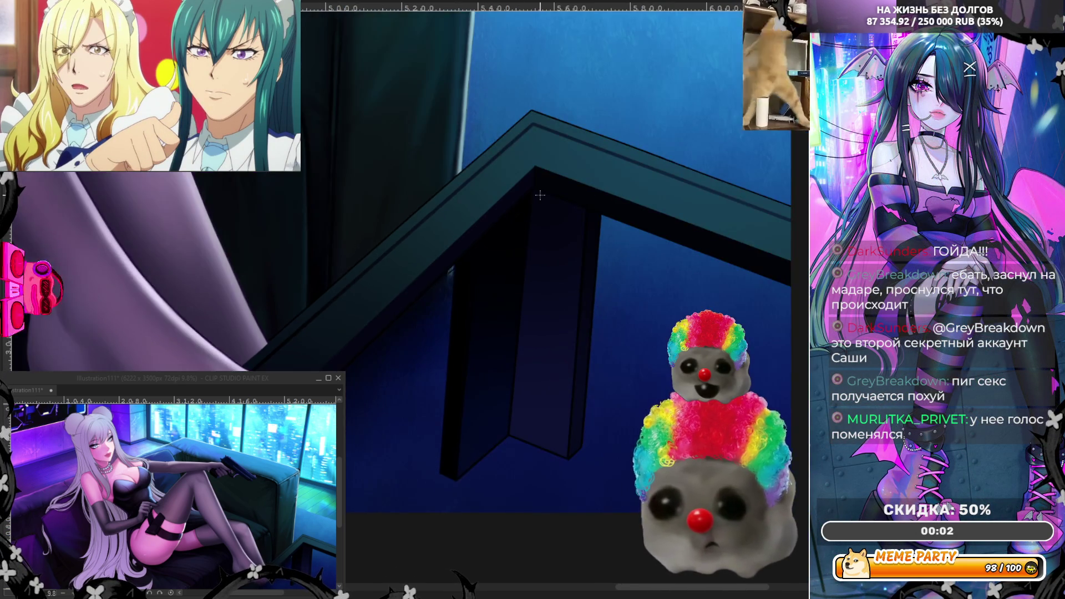
scroll(533, 174, "up", 3)
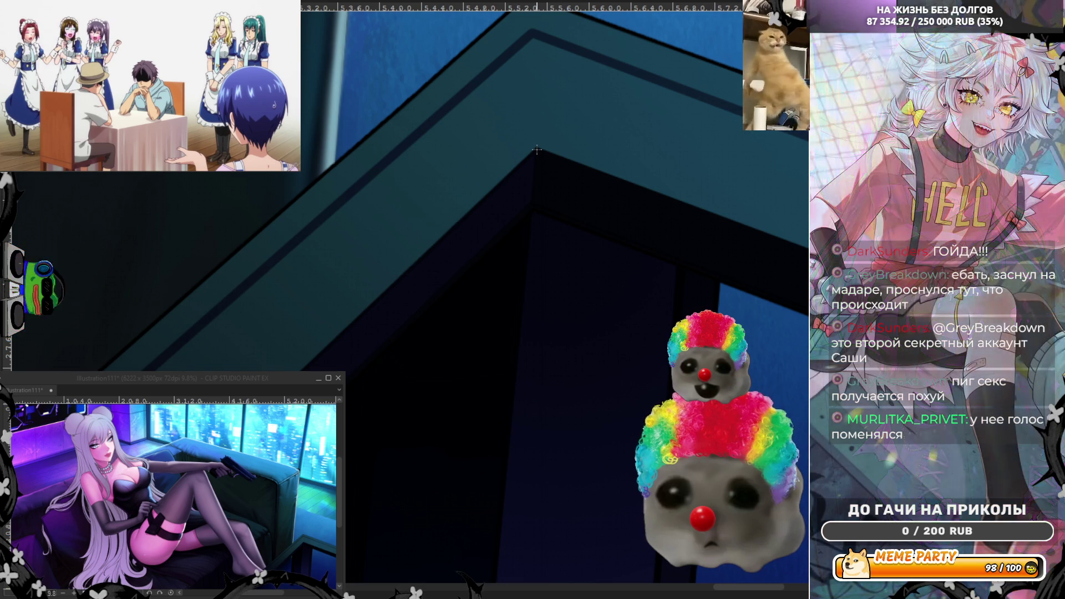
scroll(610, 222, "down", 2)
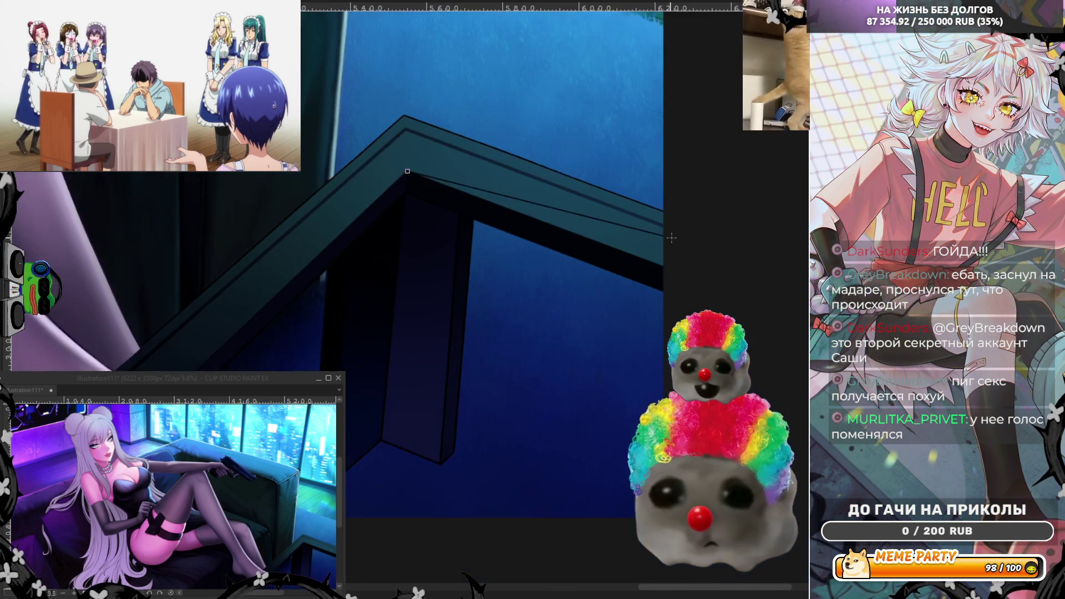
scroll(675, 289, "up", 1)
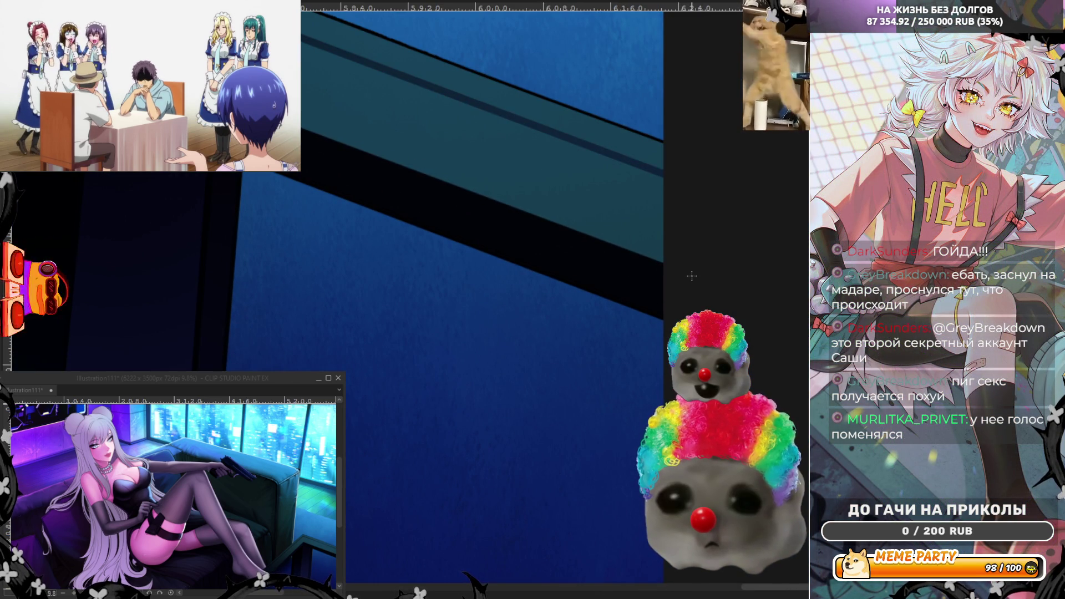
scroll(693, 279, "down", 2)
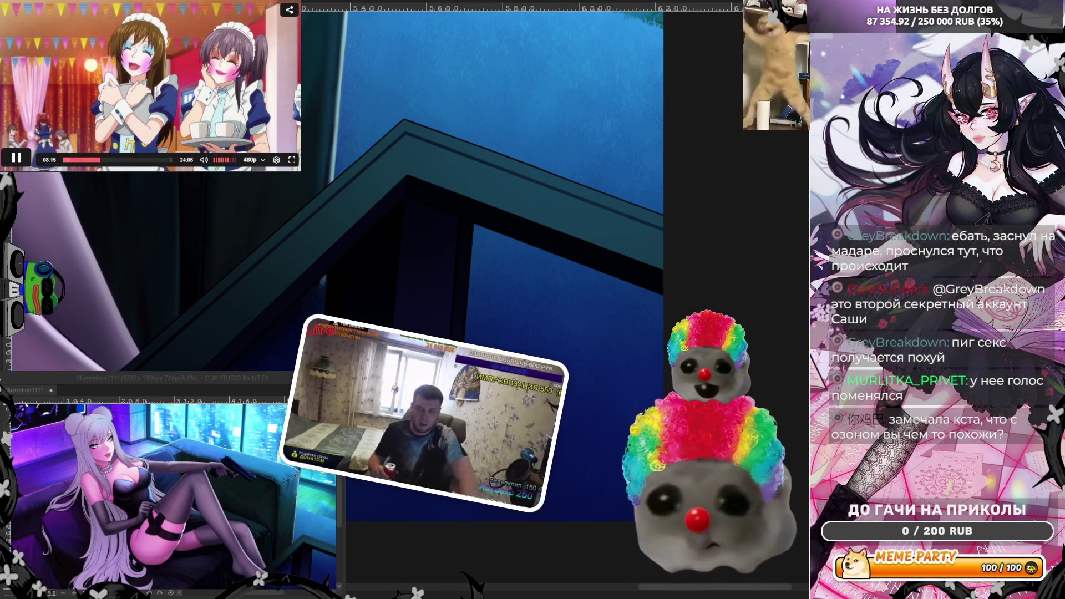
left_click(283, 43)
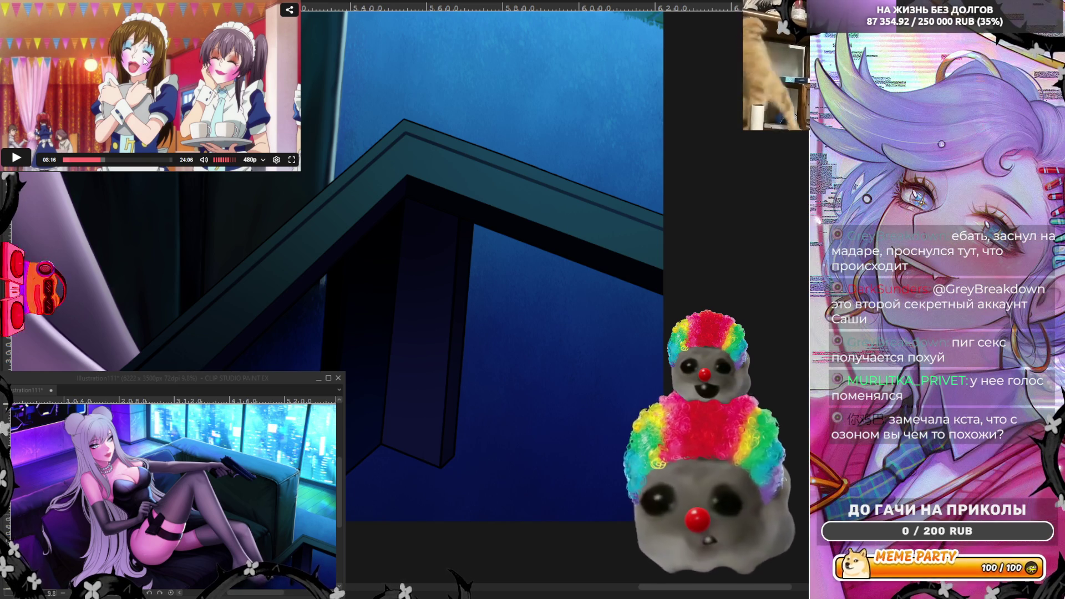
left_click(129, 111)
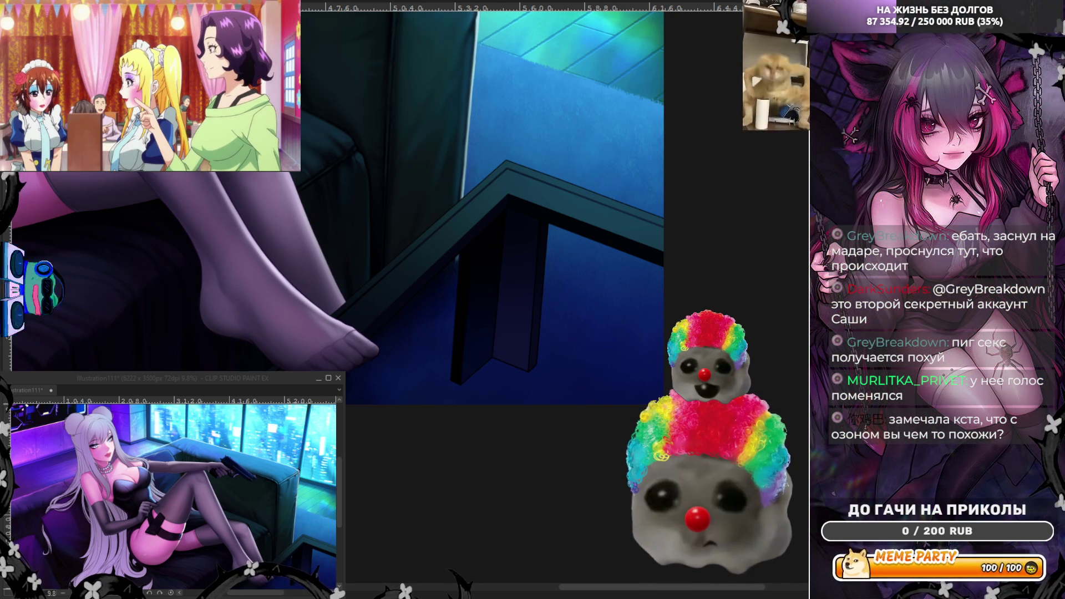
- Polyline-fill a light grey area along the table's top edge, checking it in mirrored view
scroll(355, 375, "up", 5)
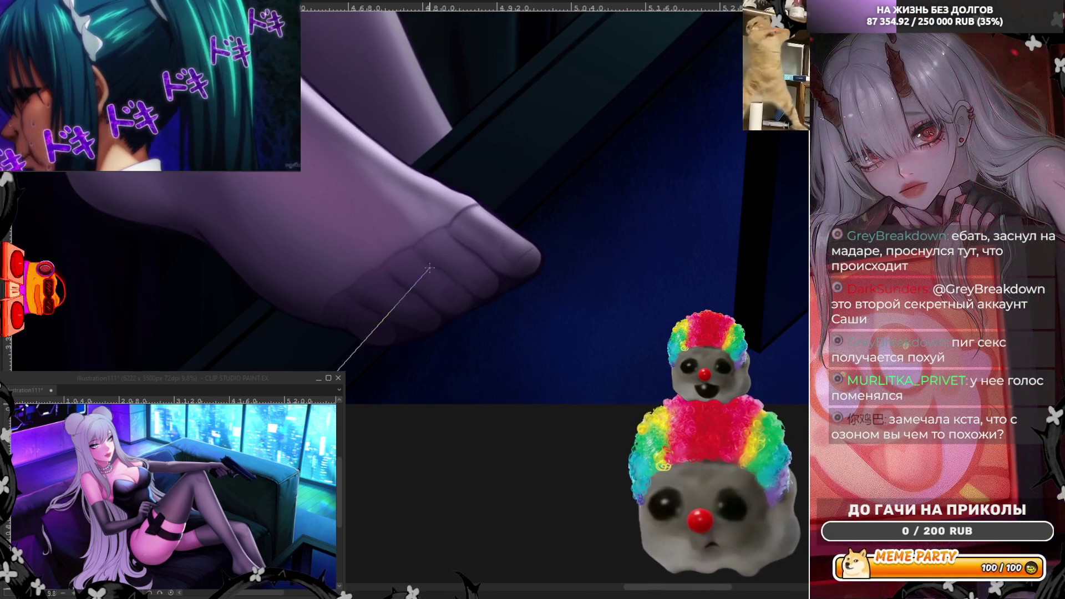
left_click_drag(341, 369, 650, 73)
scroll(641, 134, "down", 3)
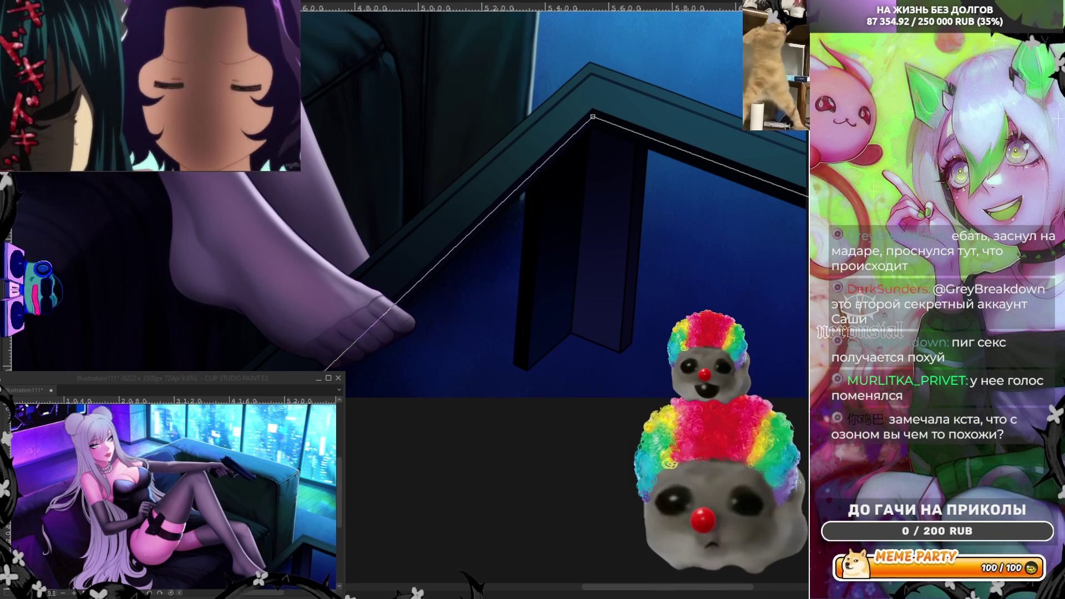
key("Return")
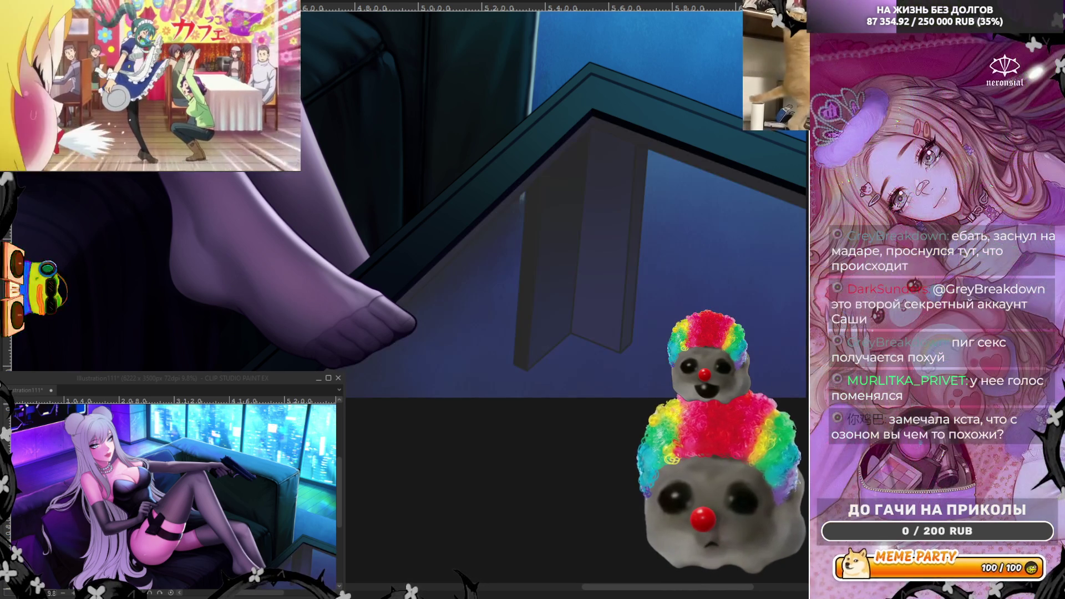
key("h")
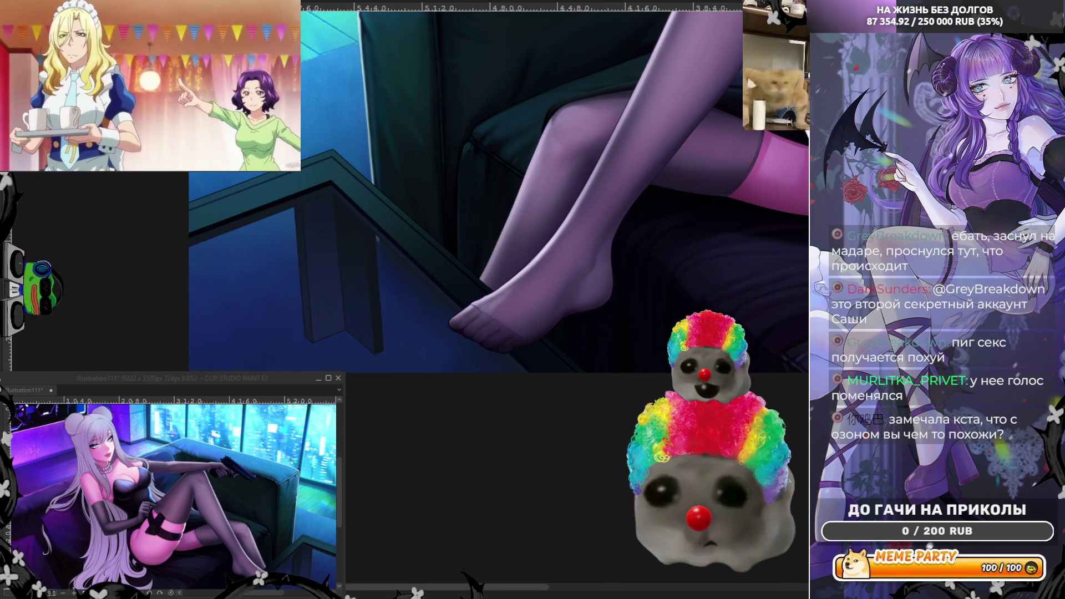
key("h")
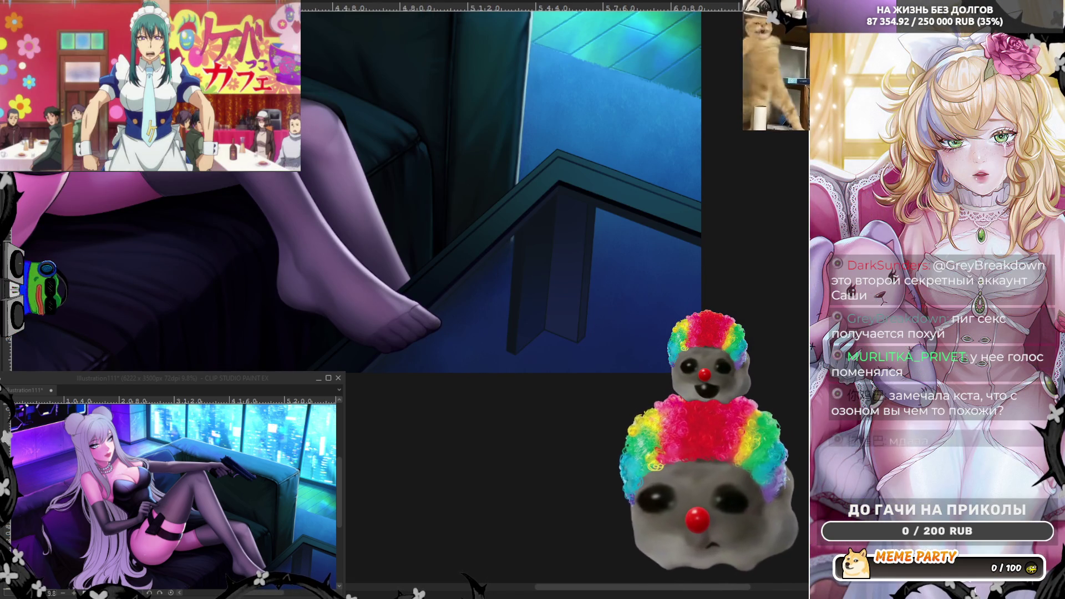
key("bracketright")
key("bracketright")
key("bracketright")
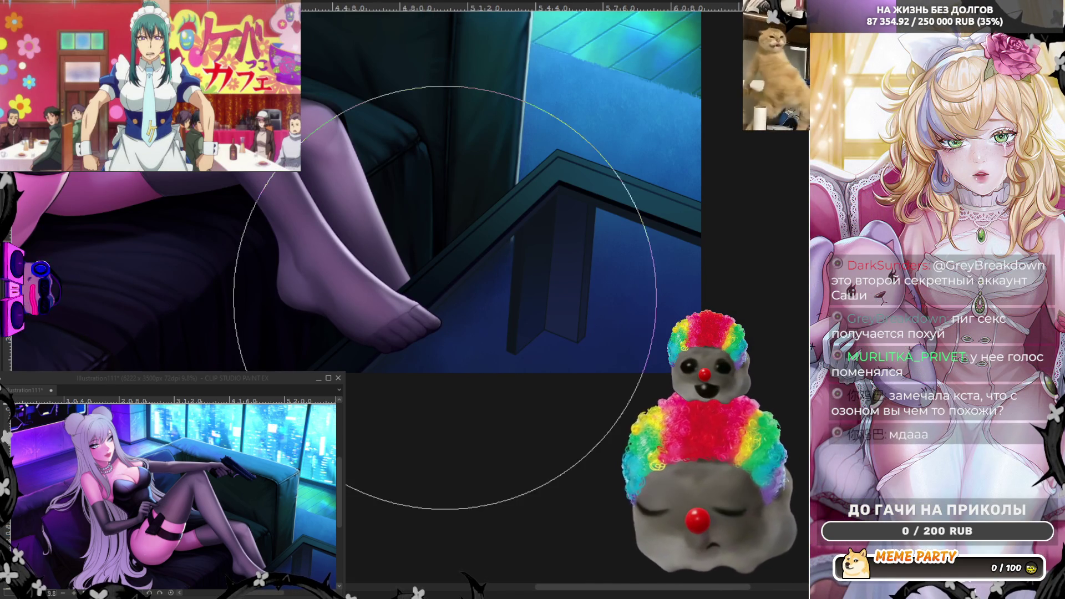
key("bracketleft")
key("bracketleft")
key("bracketleft")
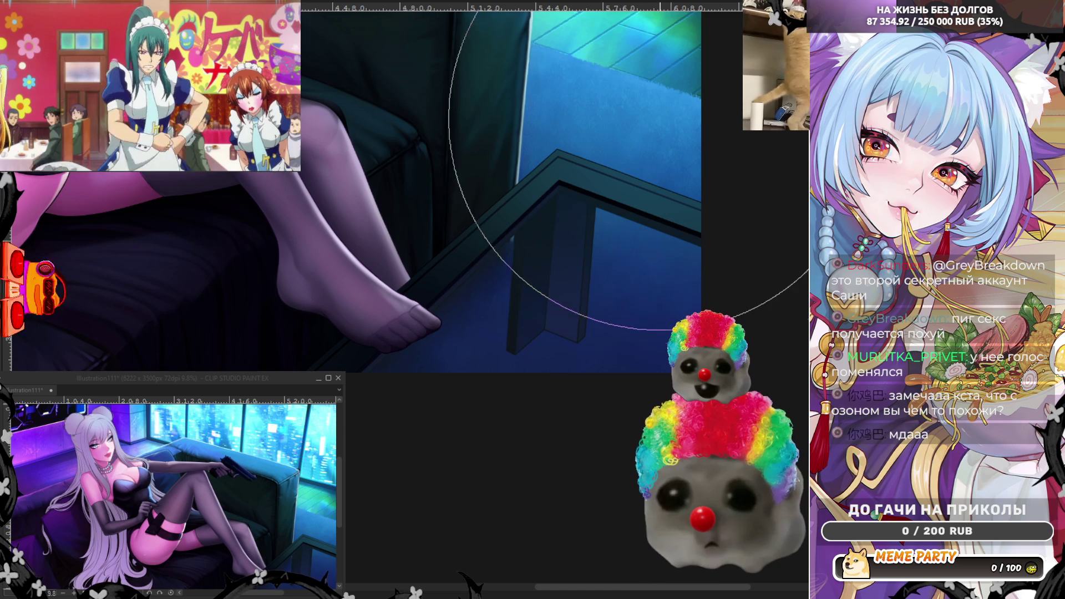
key("bracketright")
key("bracketright")
key("bracketright")
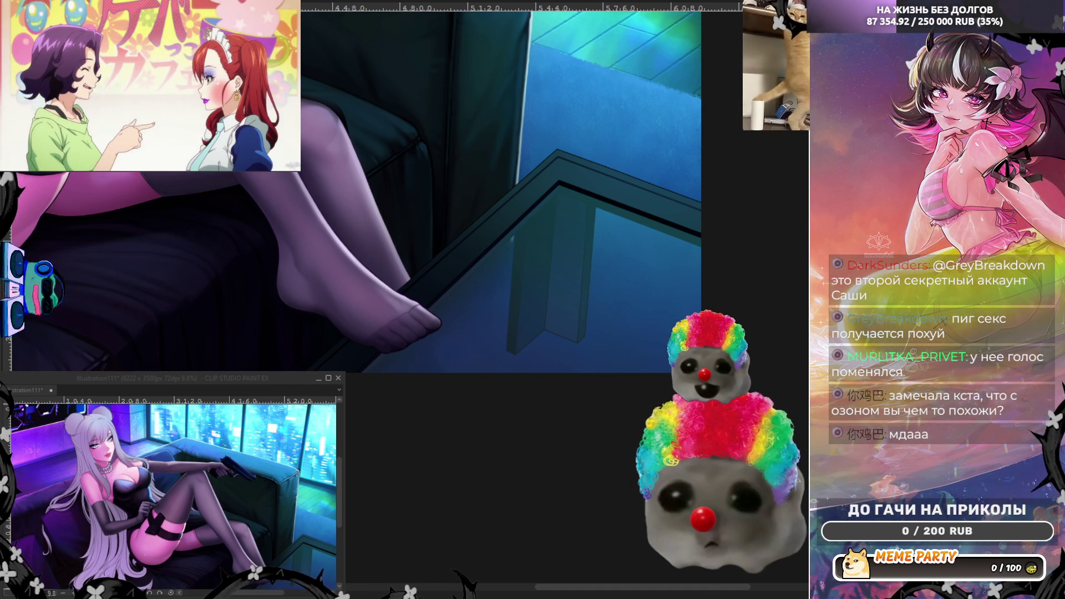
key("h")
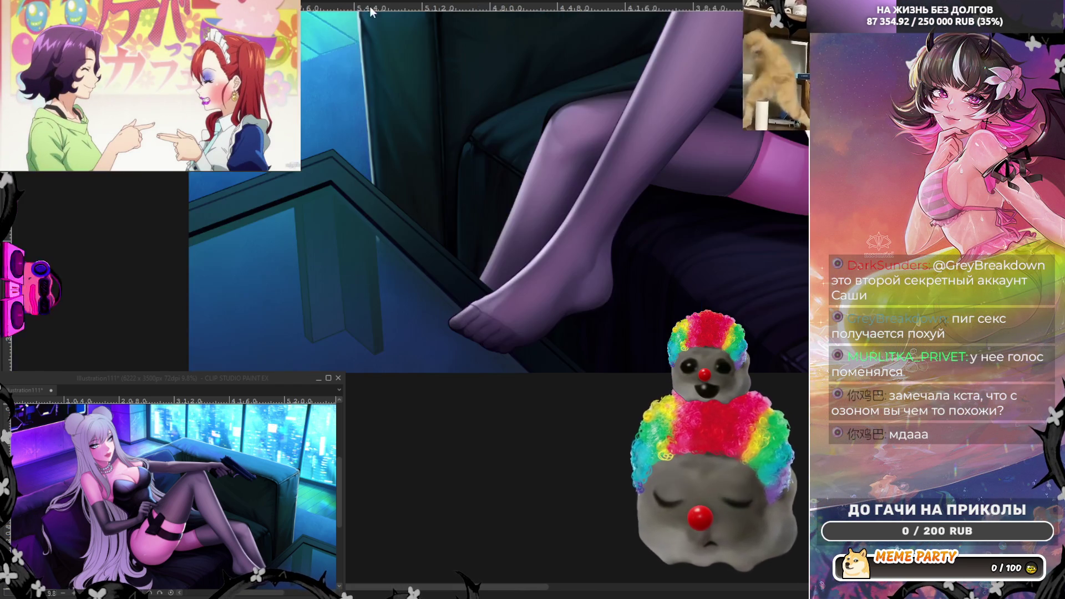
scroll(439, 240, "down", 3)
scroll(439, 240, "up", 2)
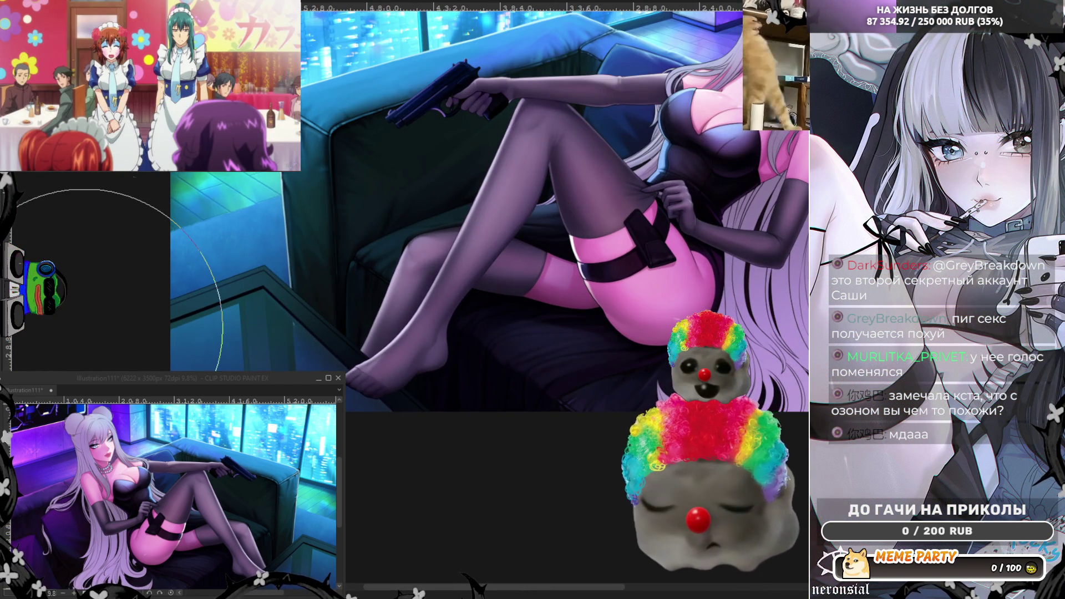
scroll(86, 330, "up", 3)
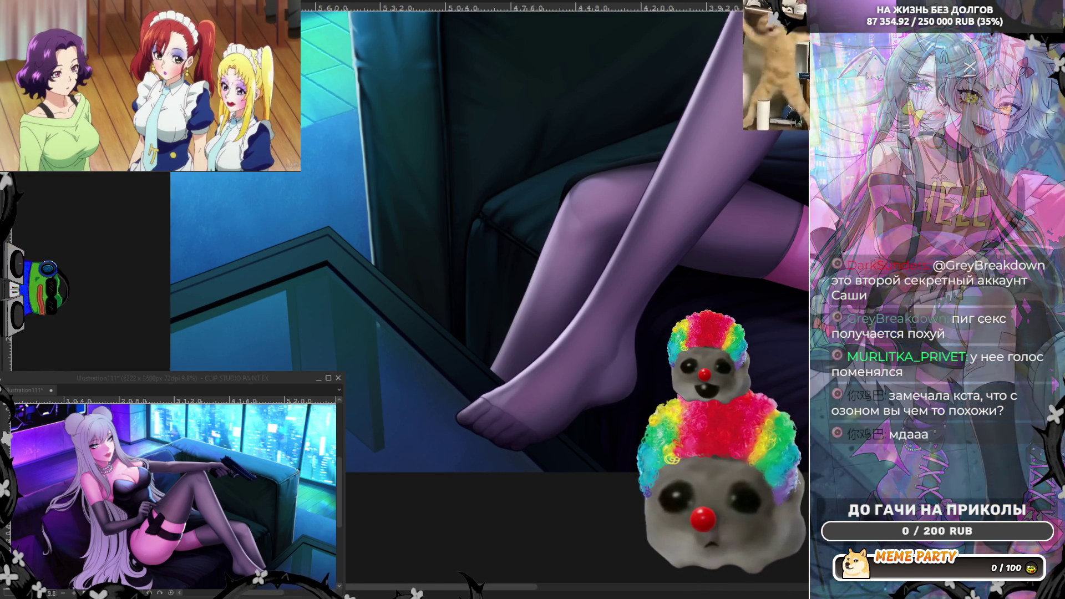
left_click(235, 295, "alt")
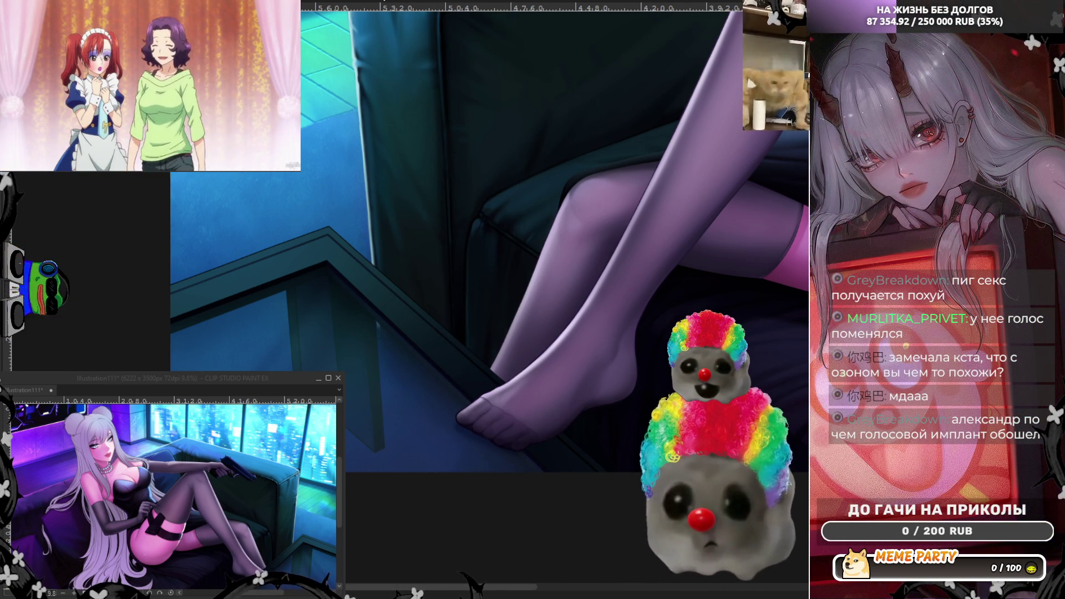
key("h")
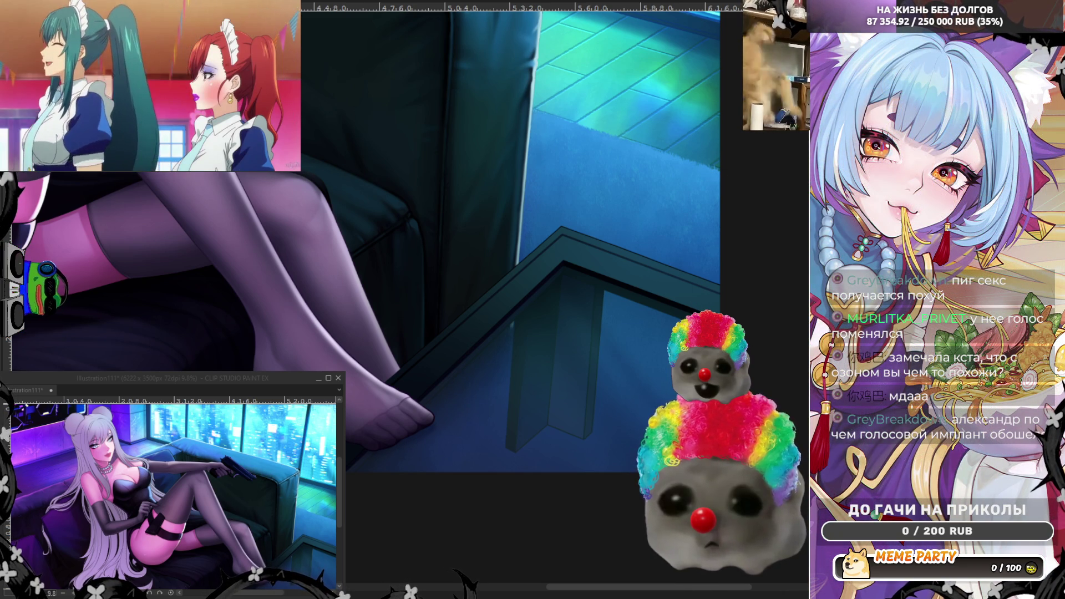
- Check the whole illustration mirrored, then pan left via the scrollbar to the crossed legs
scroll(557, 399, "down", 3)
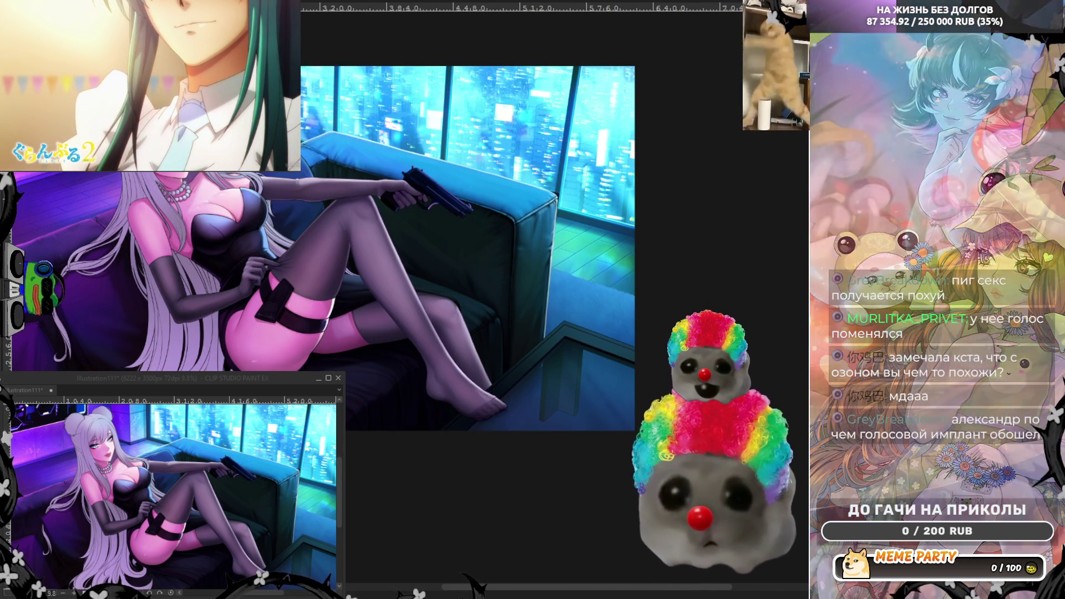
key("h")
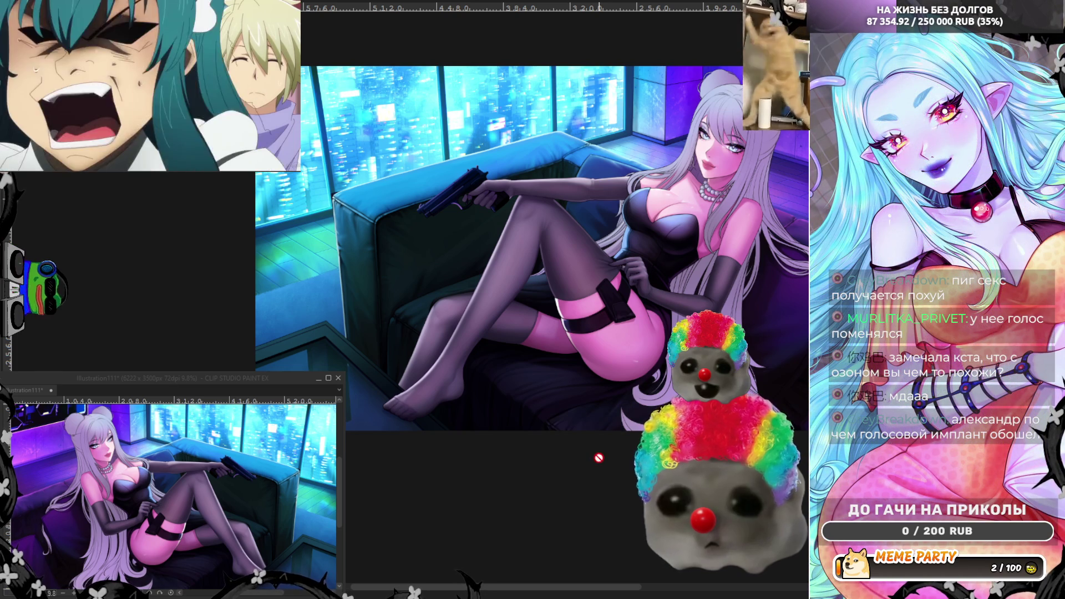
scroll(610, 305, "up", 5)
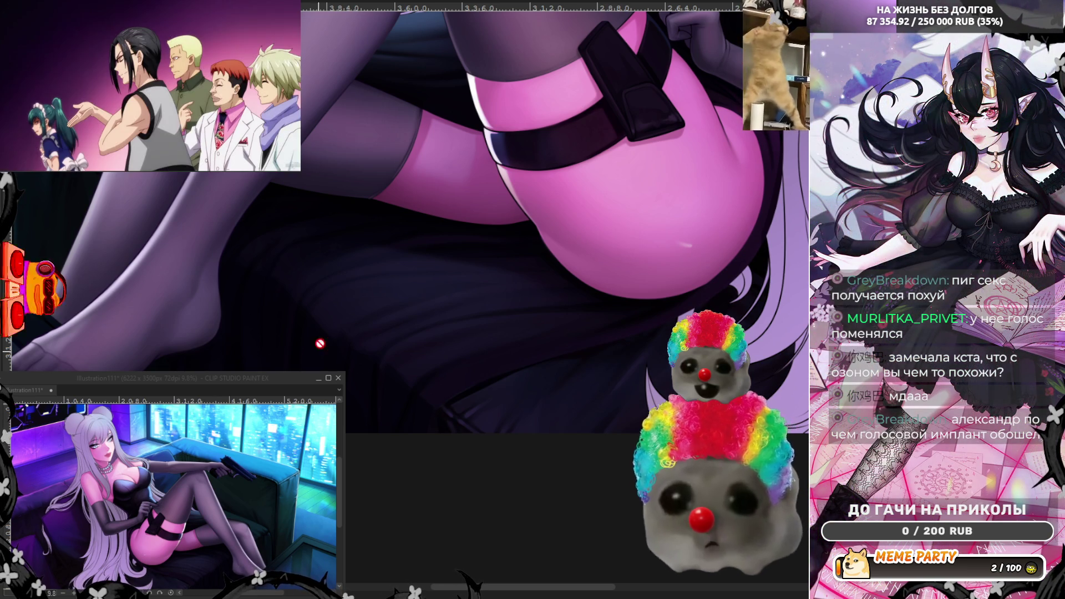
scroll(541, 331, "down", 4)
scroll(541, 331, "up", 2)
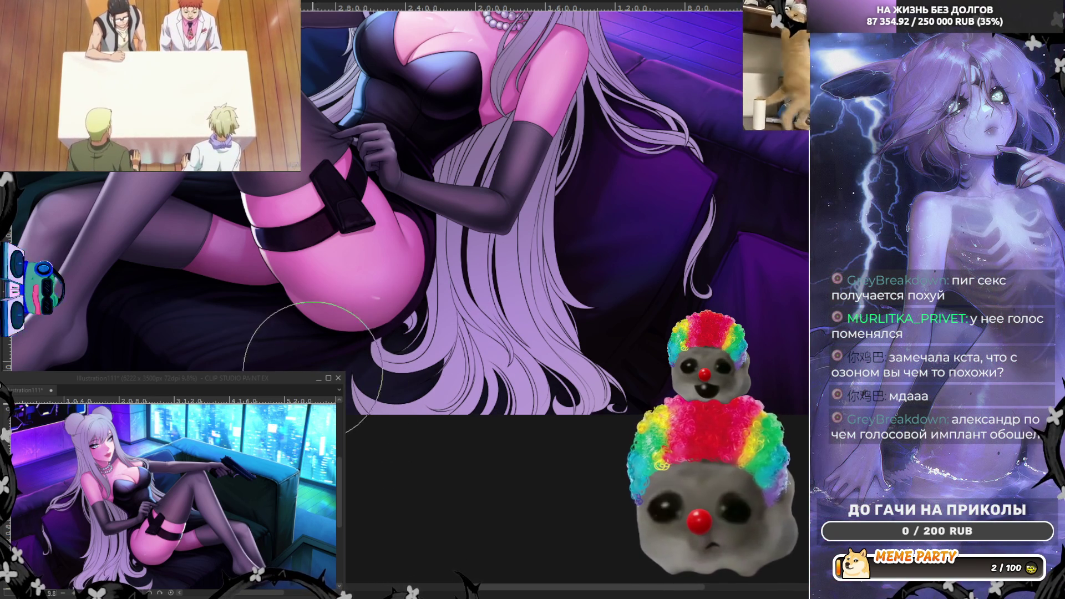
left_click(456, 589)
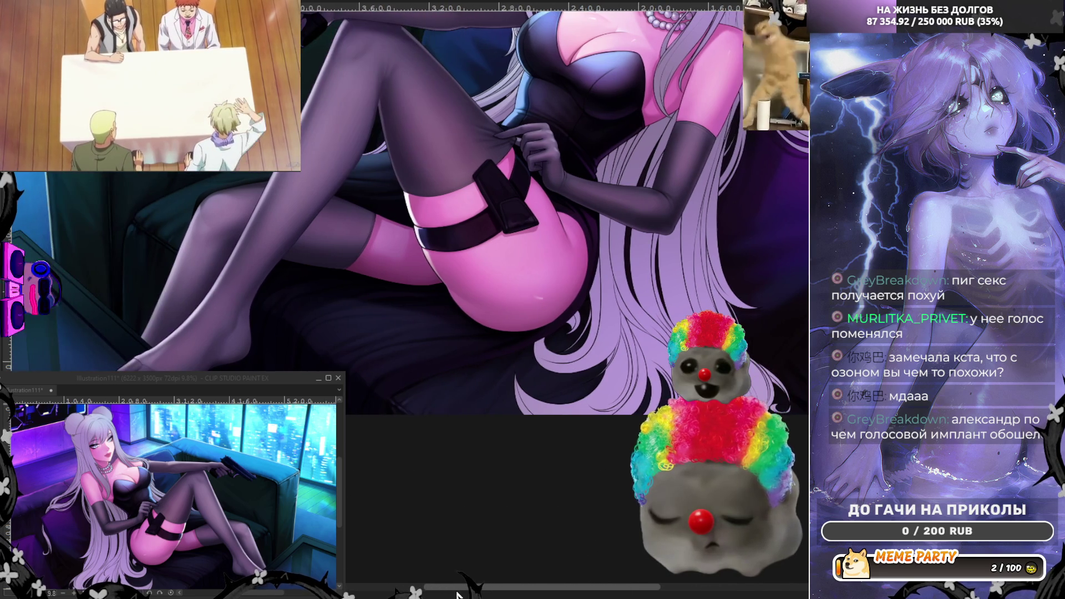
left_click_drag(456, 589, 420, 589)
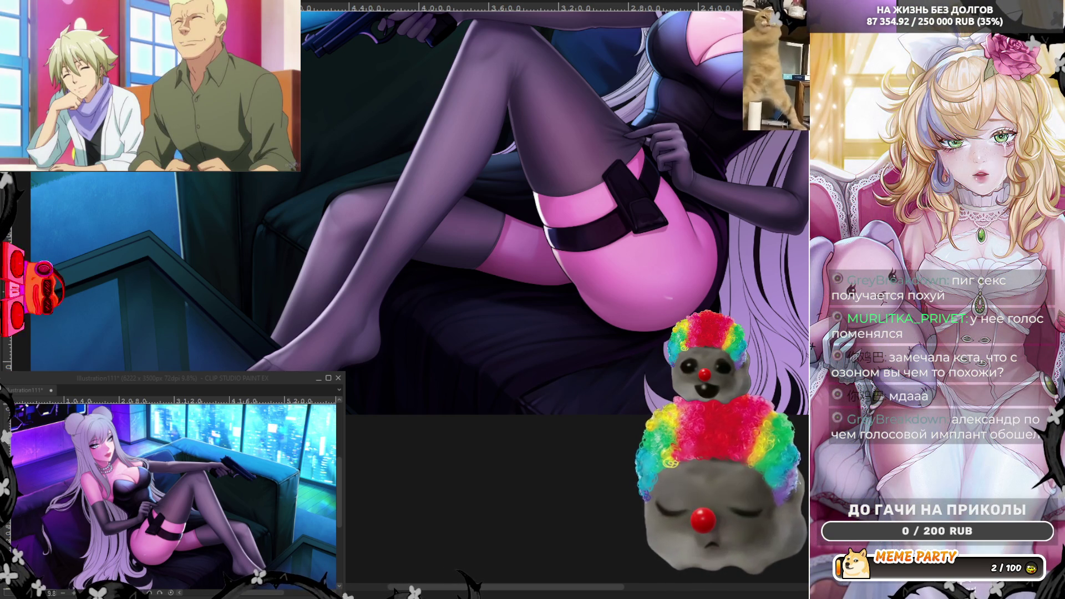
- Zoom in about 1.8x on the pink thigh and couch beneath it
scroll(666, 396, "up", 3)
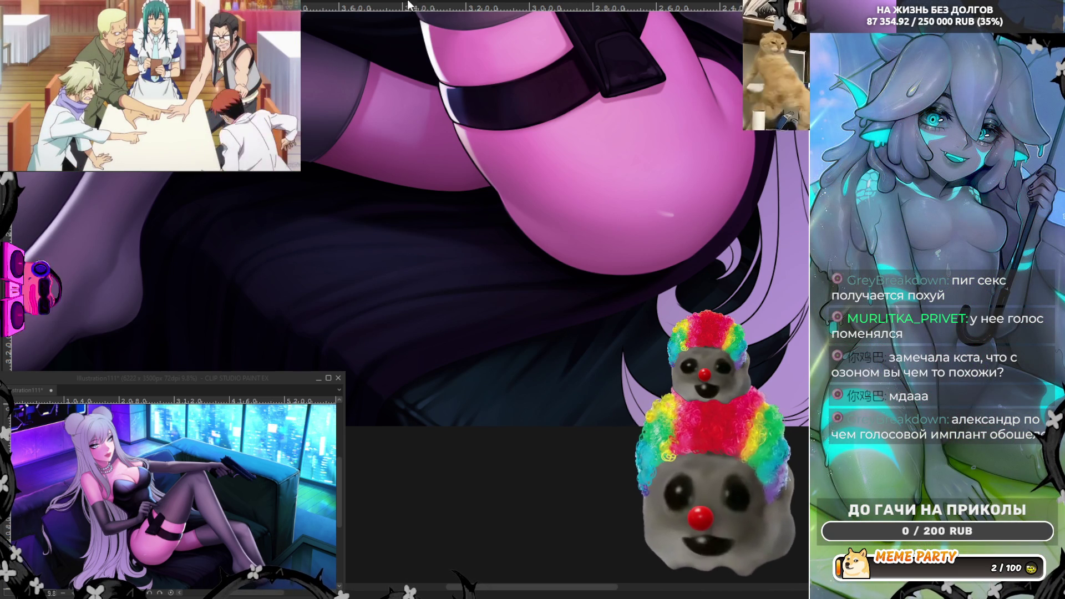
- Flip the view horizontally to inspect the hip and holster strap, then scroll left
key("h")
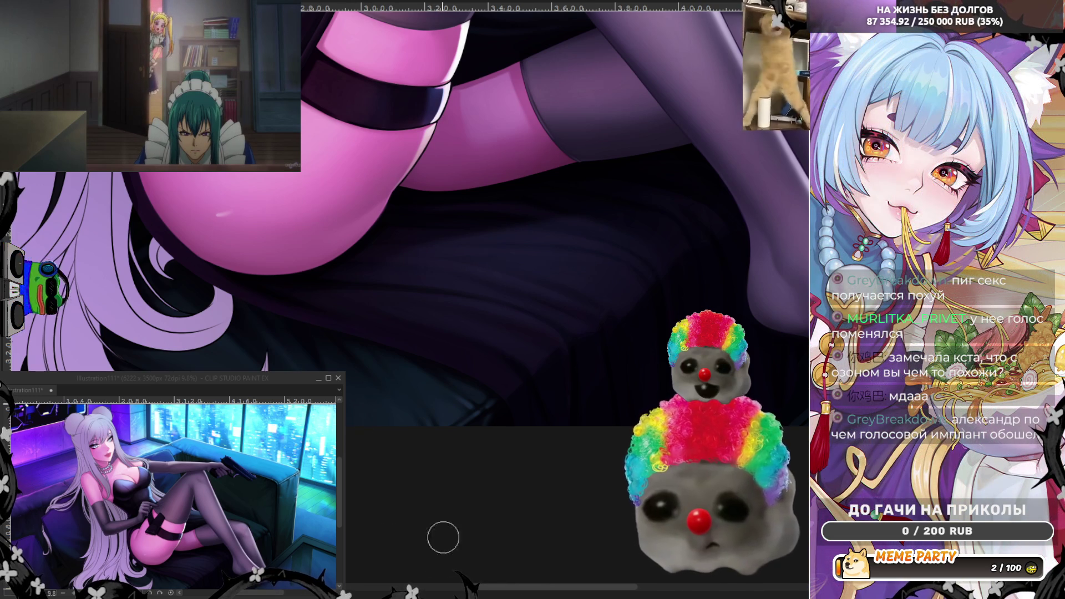
scroll(414, 508, "left", 10)
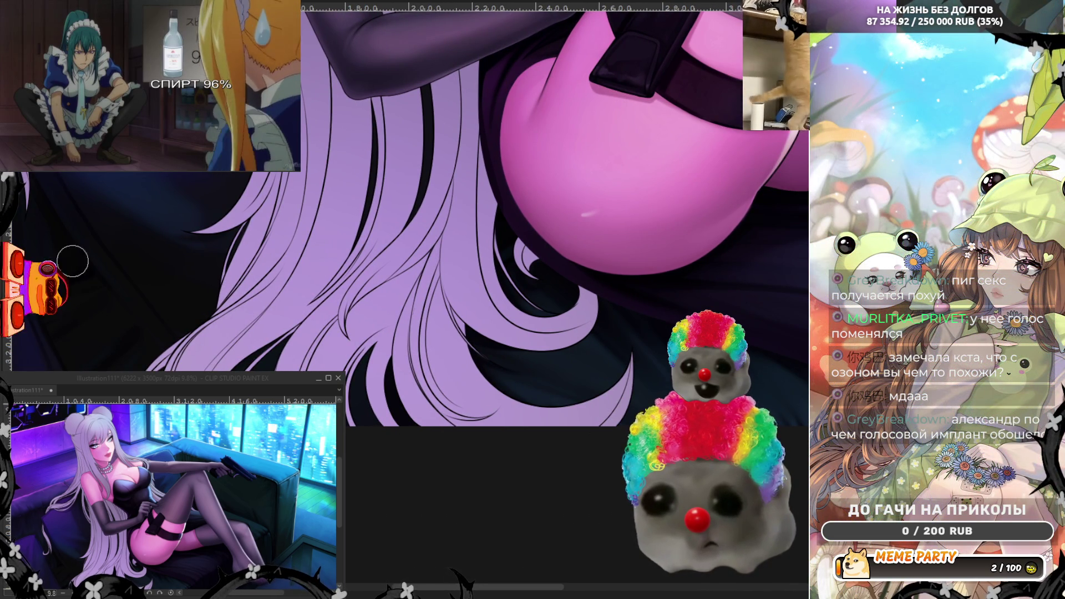
- Pan across the mirrored canvas to the long lavender hair strands beside the hip
scroll(271, 268, "left", 8)
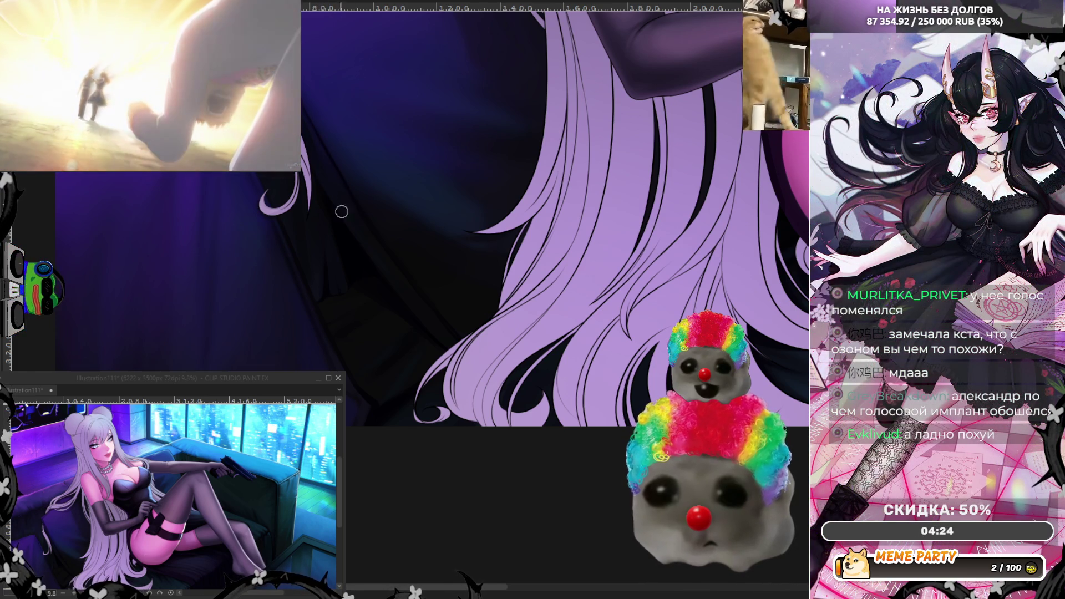
- Zoom out to see the full illustration, then zoom back in on the face and torso
scroll(392, 157, "down", 5)
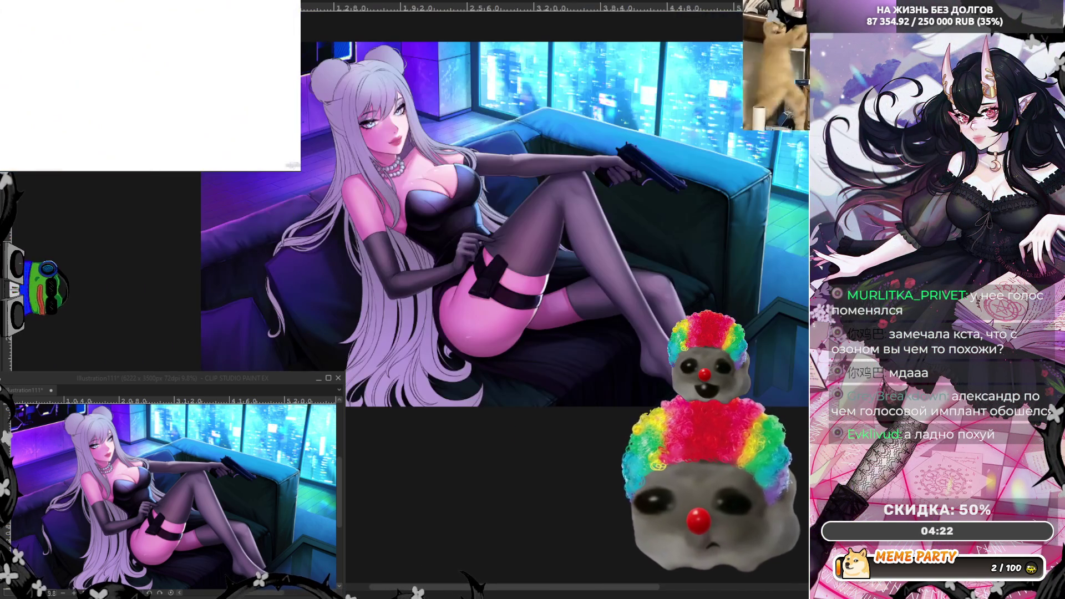
scroll(462, 238, "up", 3)
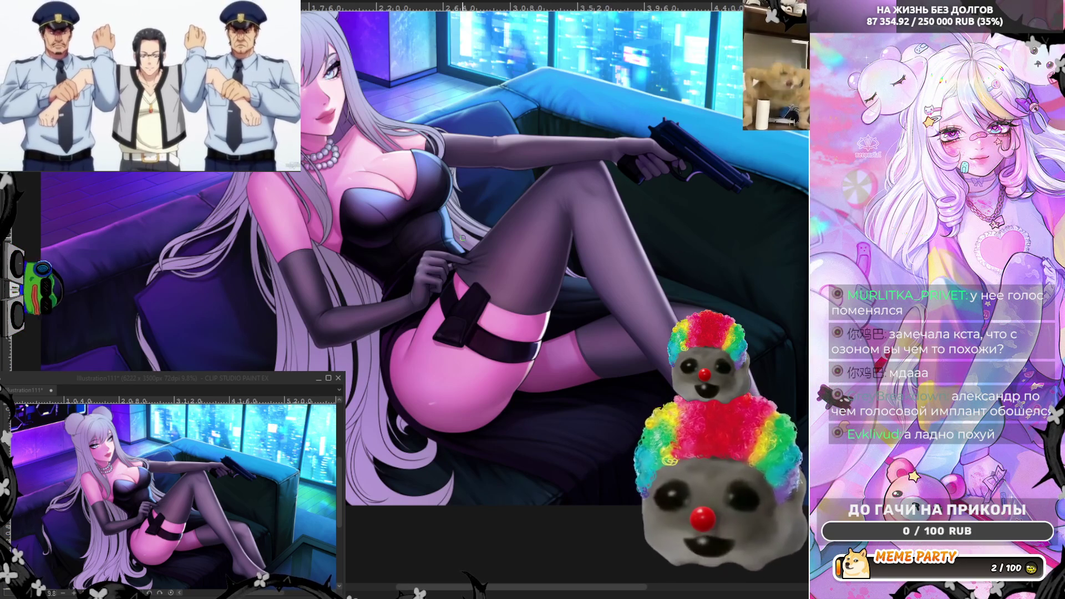
scroll(380, 174, "down", 1)
scroll(299, 64, "up", 3)
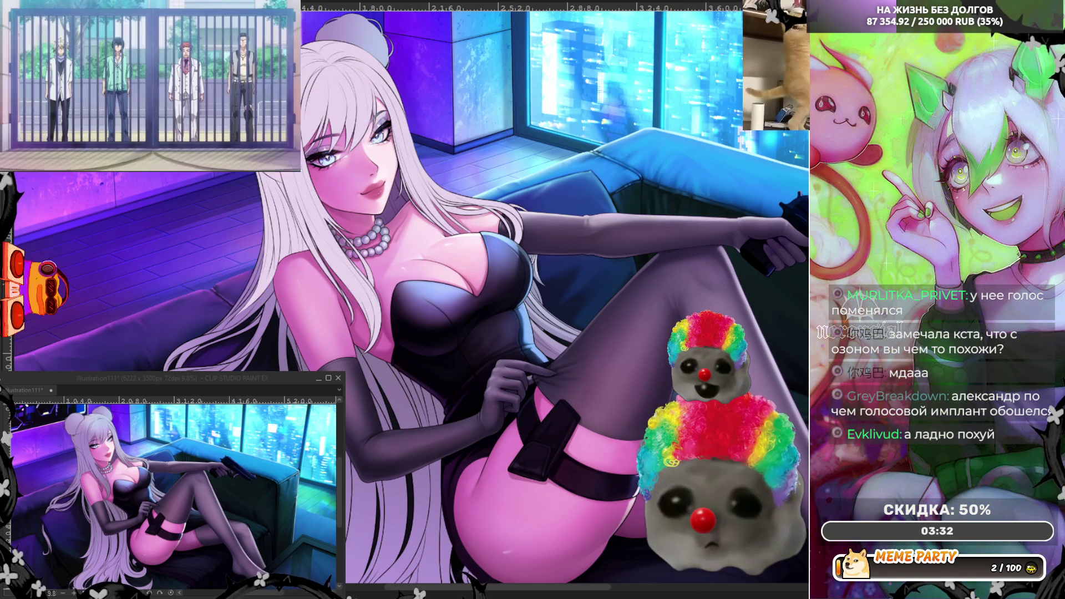
- Revert the hair colour from pinkish-white to the cooler grey-lavender with Ctrl+Z
key("ctrl+z")
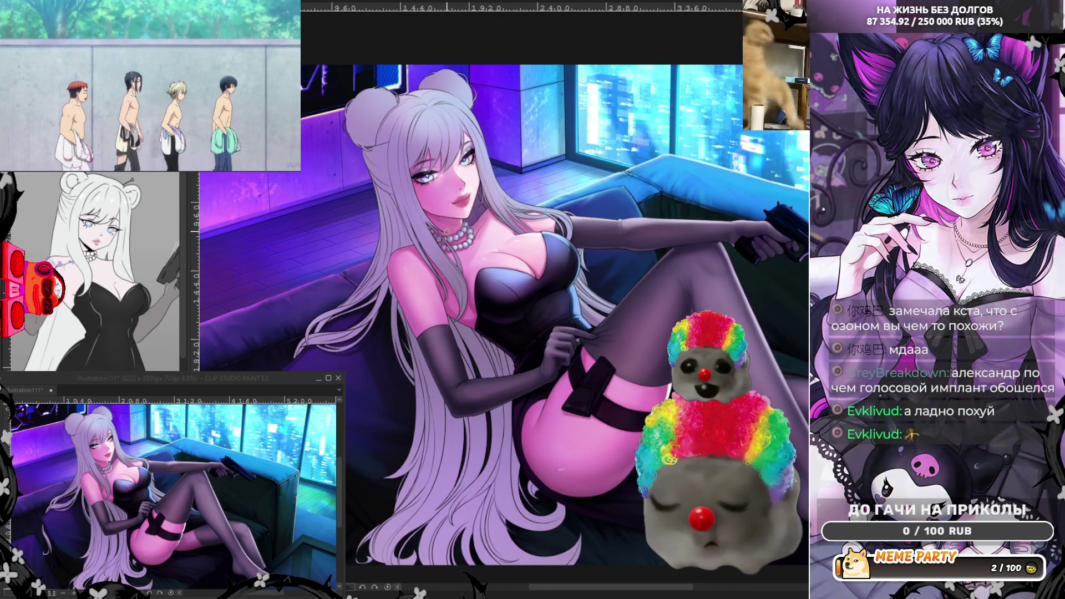
- Zoom in close on the face and mirror the canvas to check it
scroll(344, 242, "up", 1)
scroll(344, 242, "up", 2)
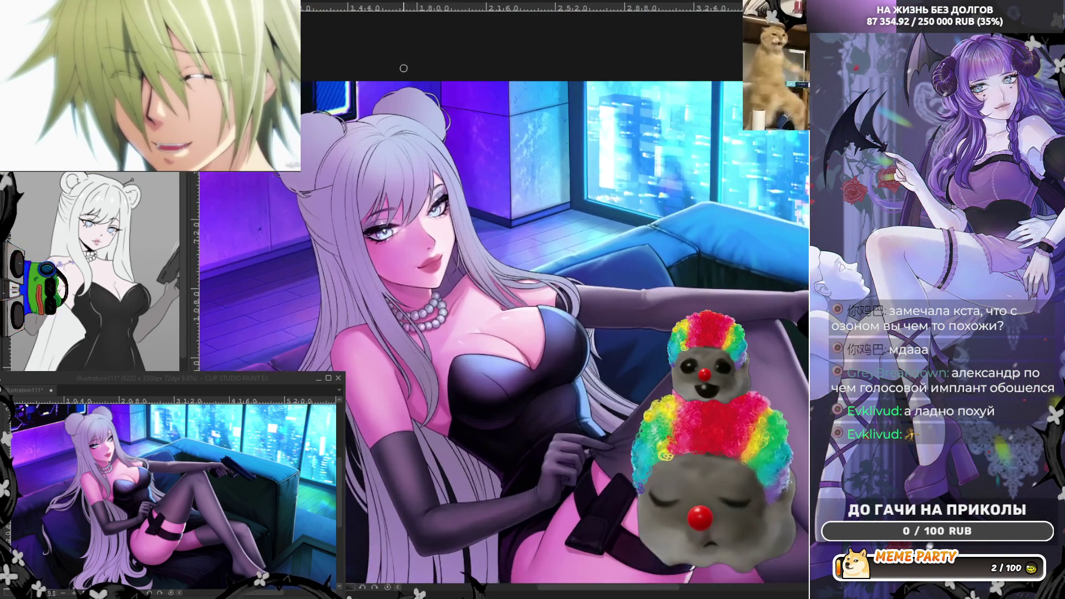
scroll(450, 239, "up", 2)
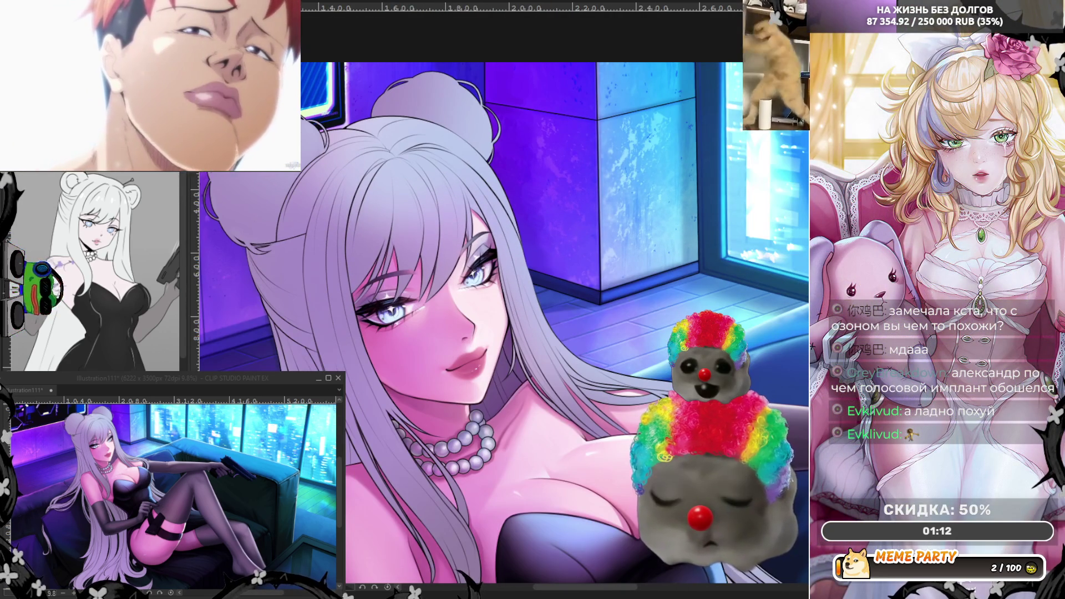
key("h")
- Flip the view back to normal orientation and pan to centre the face
scroll(691, 204, "down", 2)
scroll(691, 205, "up", 3)
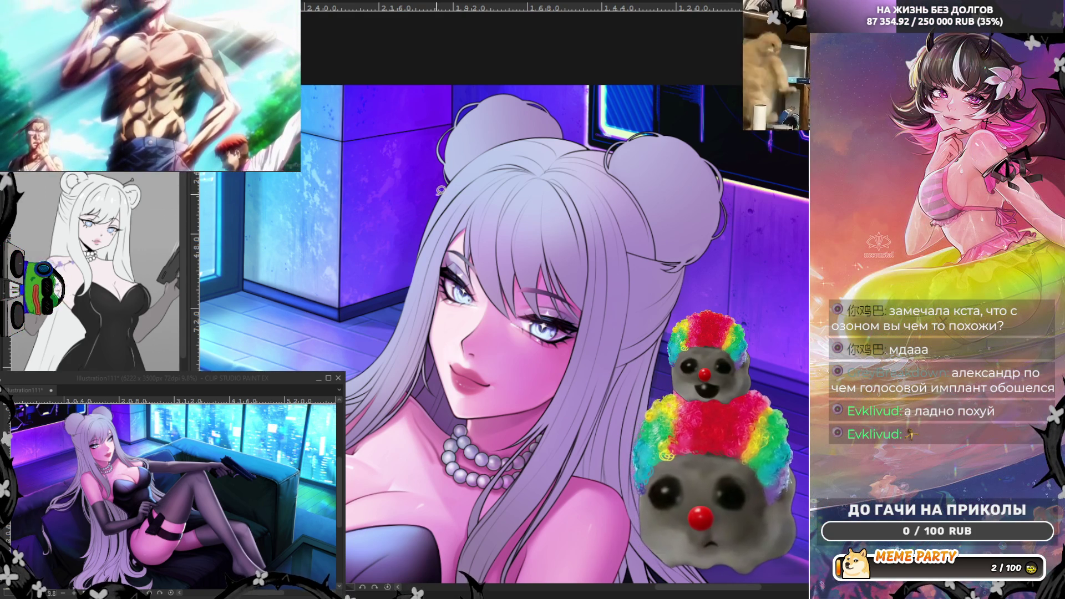
key("h")
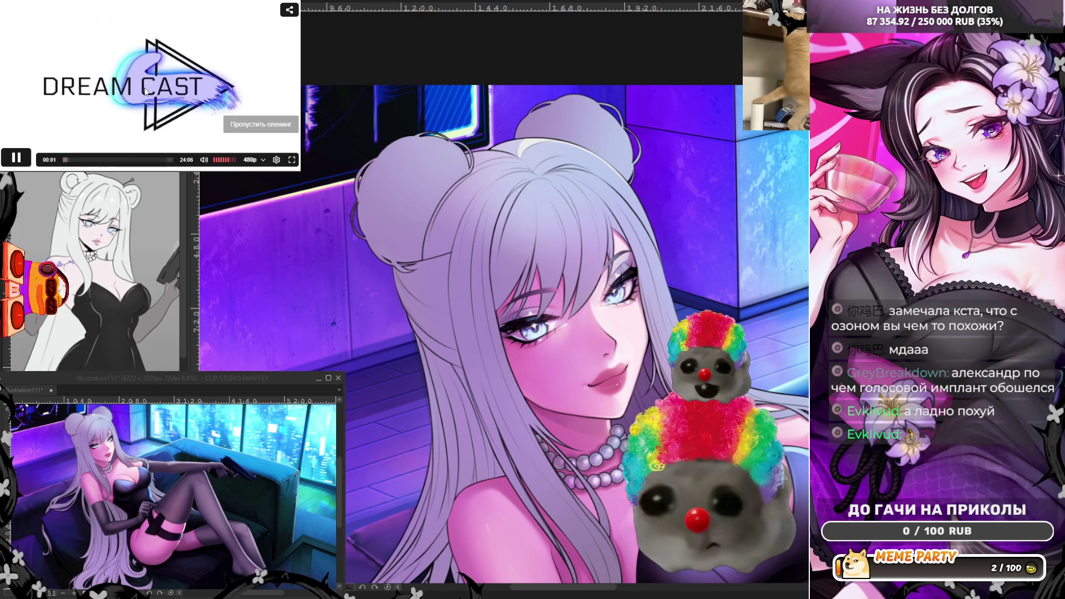
left_click(261, 123)
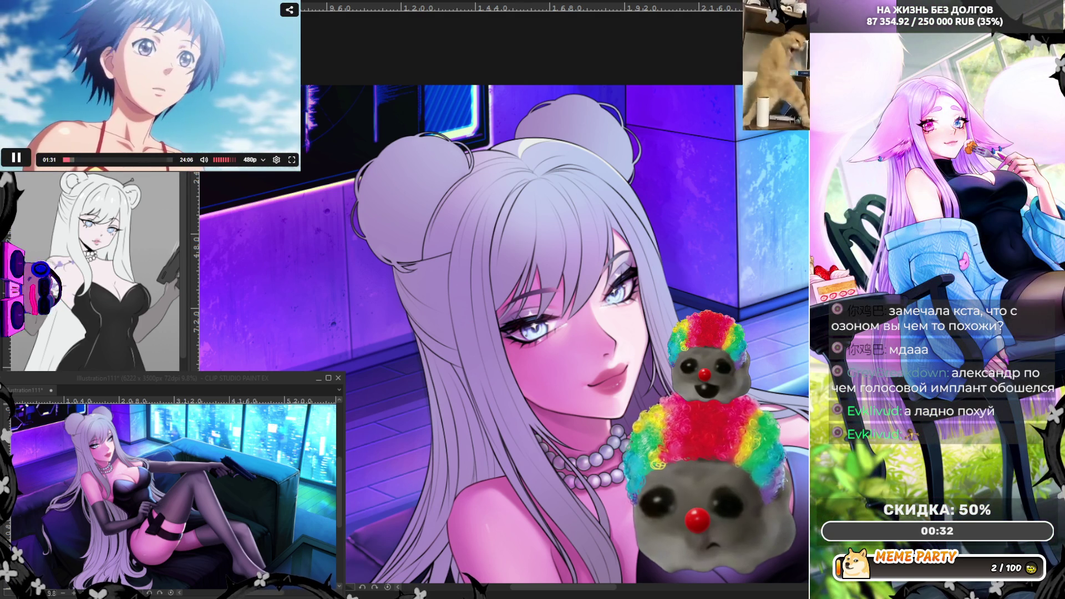
left_click_drag(700, 149, 636, 154)
- Try two light sketch strokes on the hair bun, then undo them
scroll(637, 154, "up", 2)
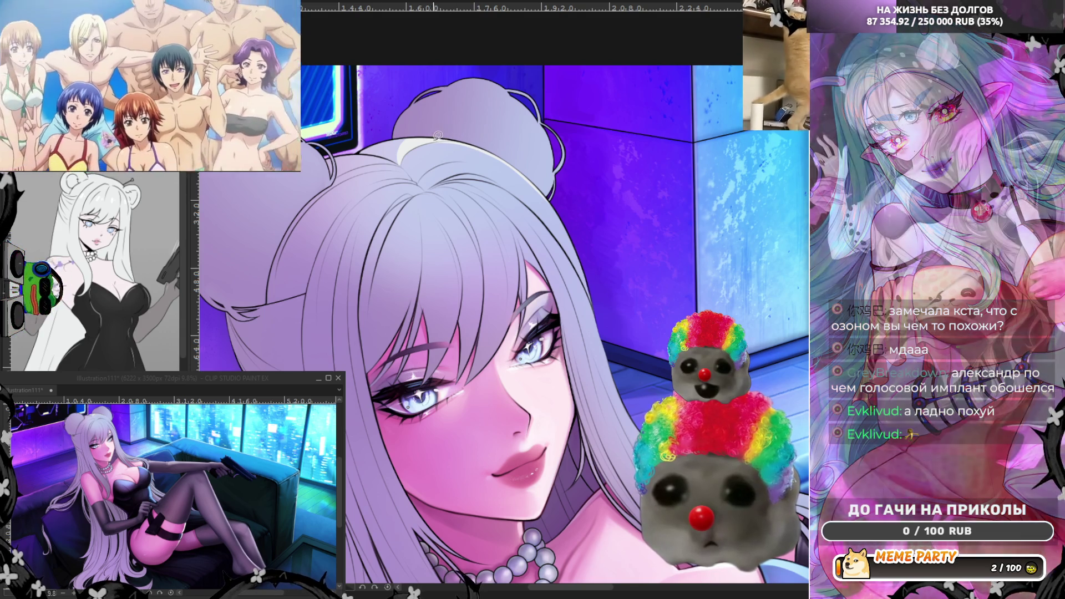
left_click_drag(413, 145, 437, 146)
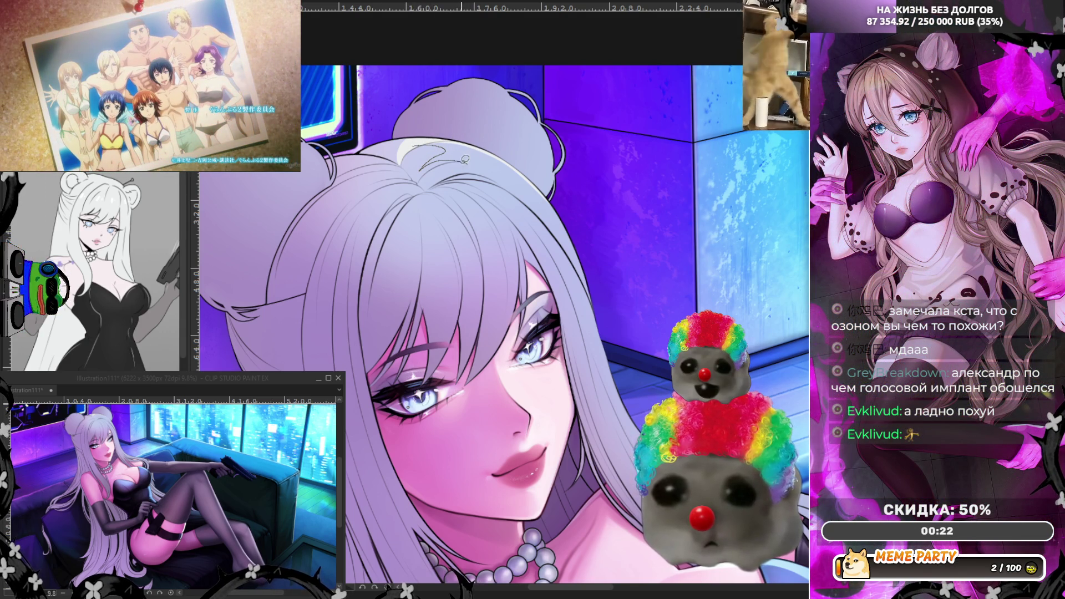
left_click_drag(456, 161, 445, 167)
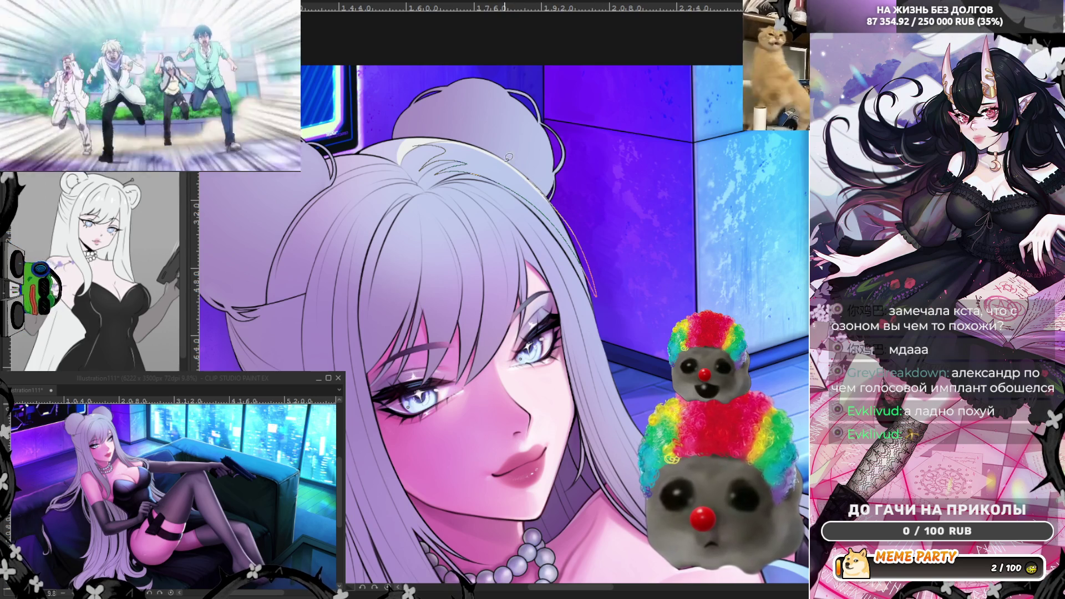
key("ctrl+z")
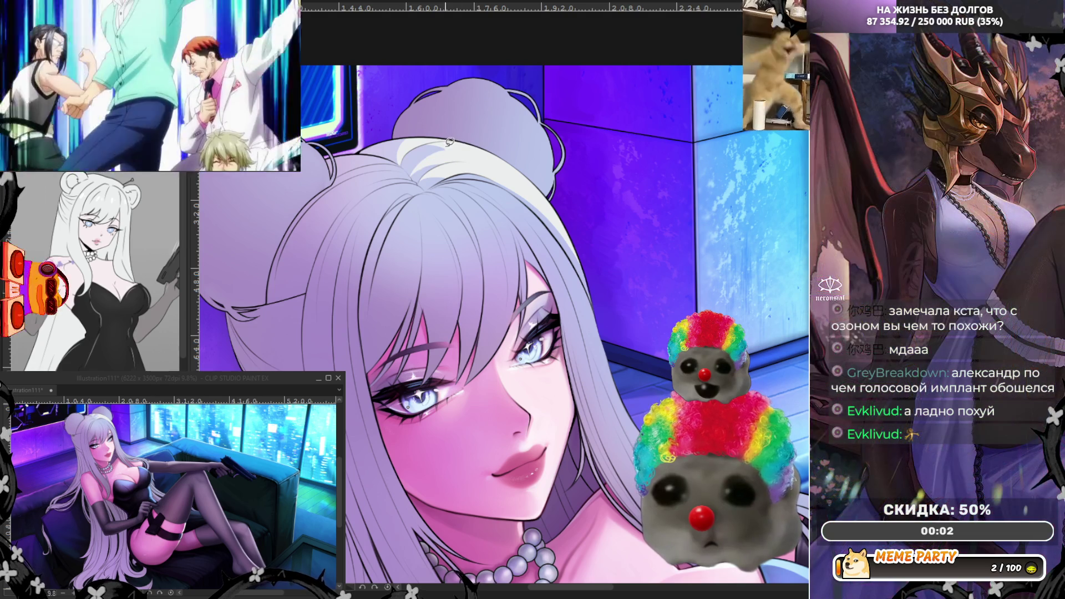
- Mirror the view, test a thin hair strand and undo it, then flip again to check the face
key("h")
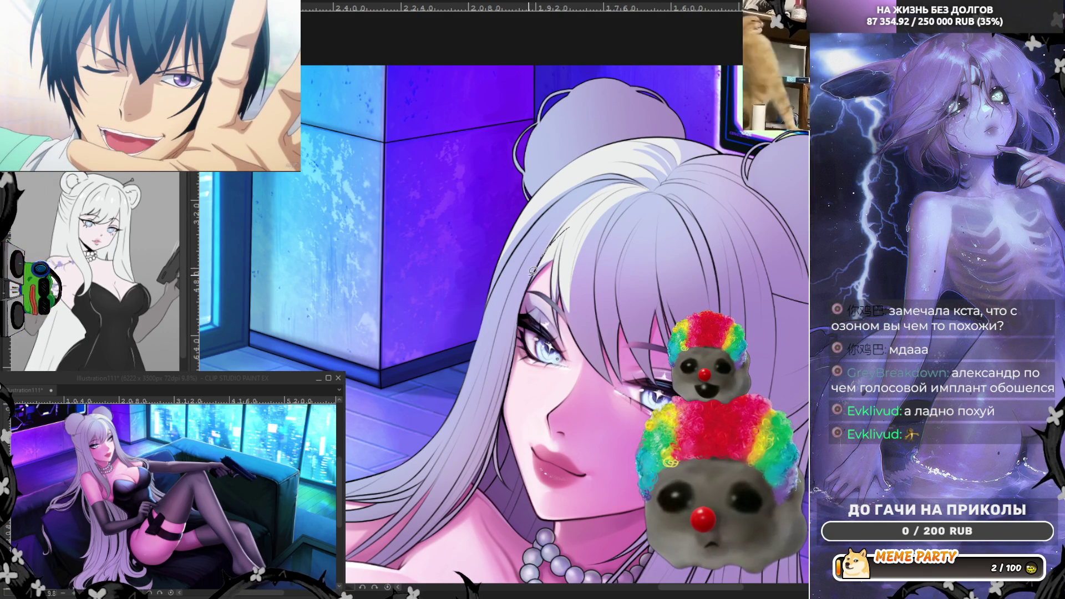
left_click_drag(542, 255, 482, 386)
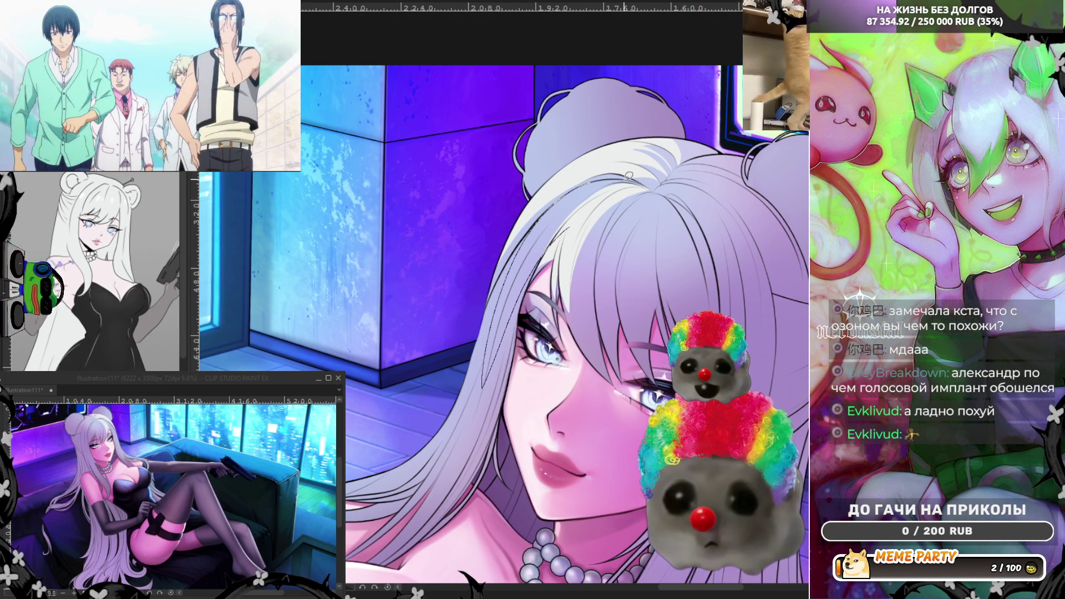
key("ctrl+z")
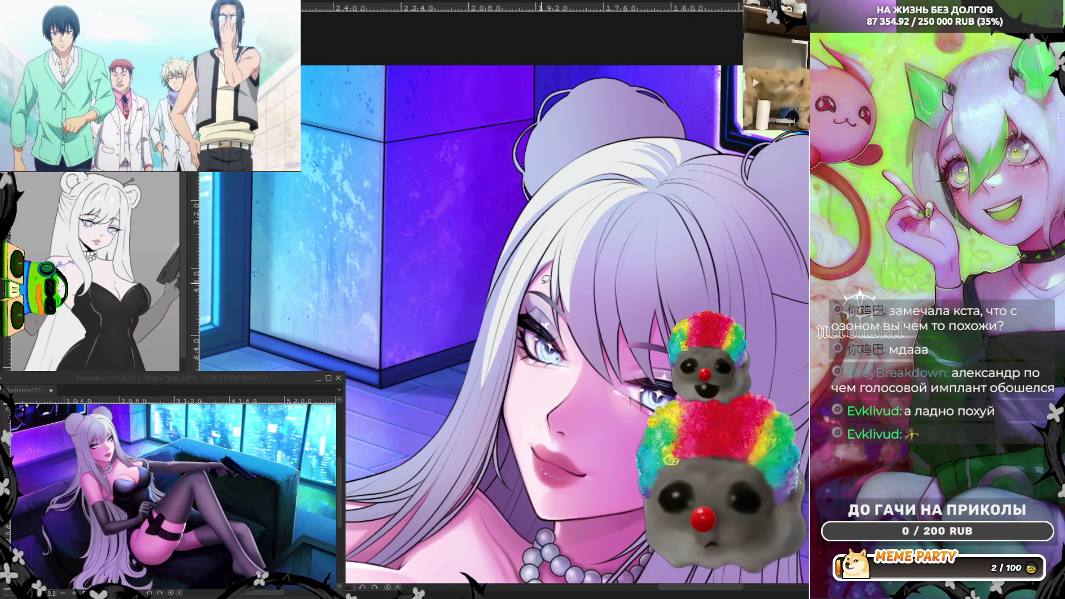
key("h")
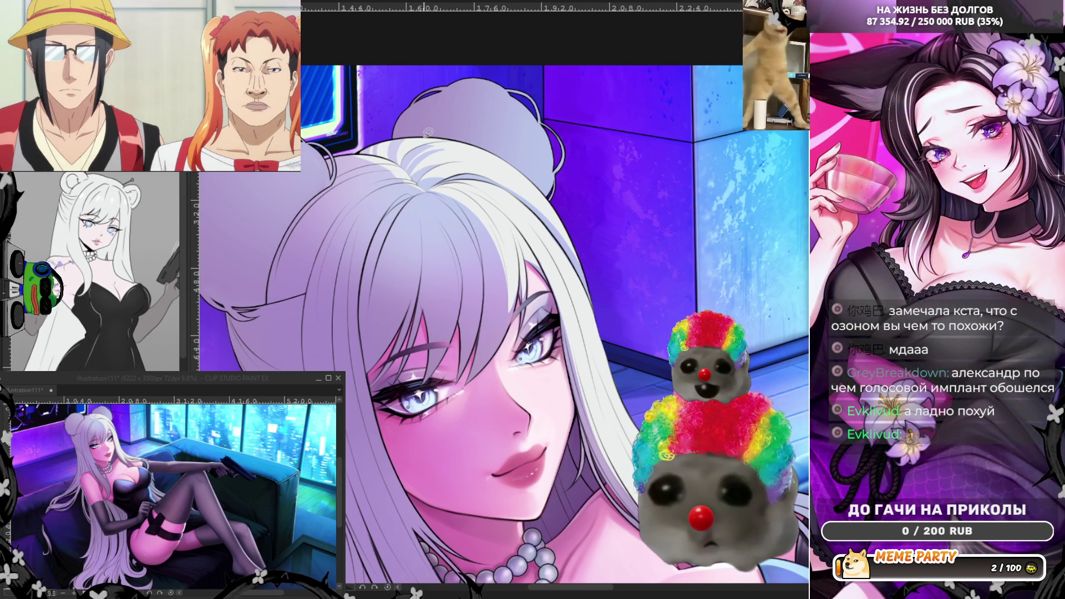
- Zoom in on the chest, paint three faint strands along the hair edge, then restore normal view orientation
scroll(508, 166, "down", 3)
scroll(509, 165, "up", 5)
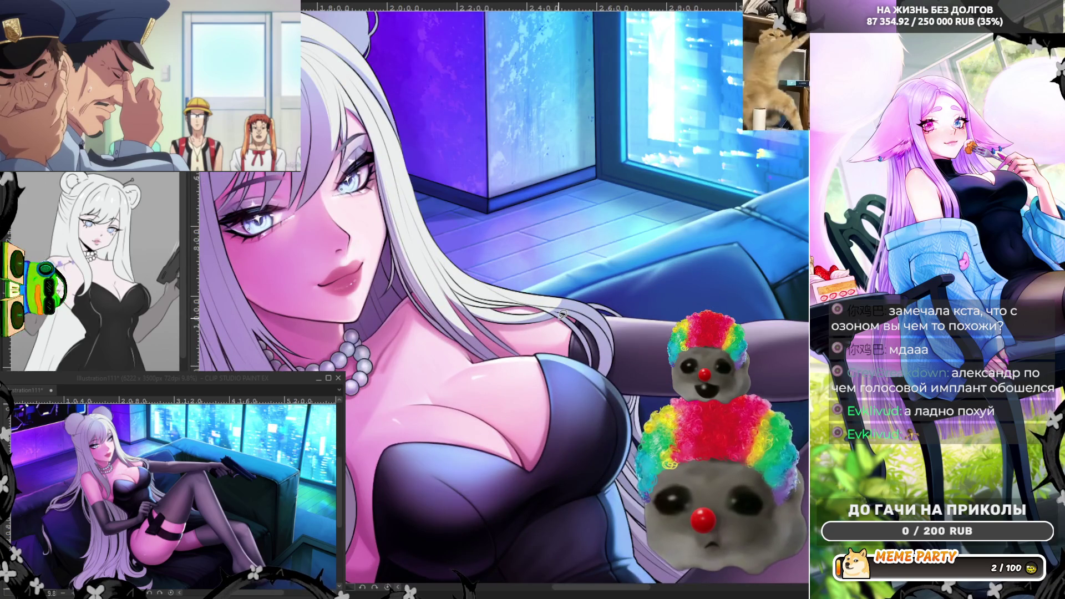
scroll(562, 314, "up", 2)
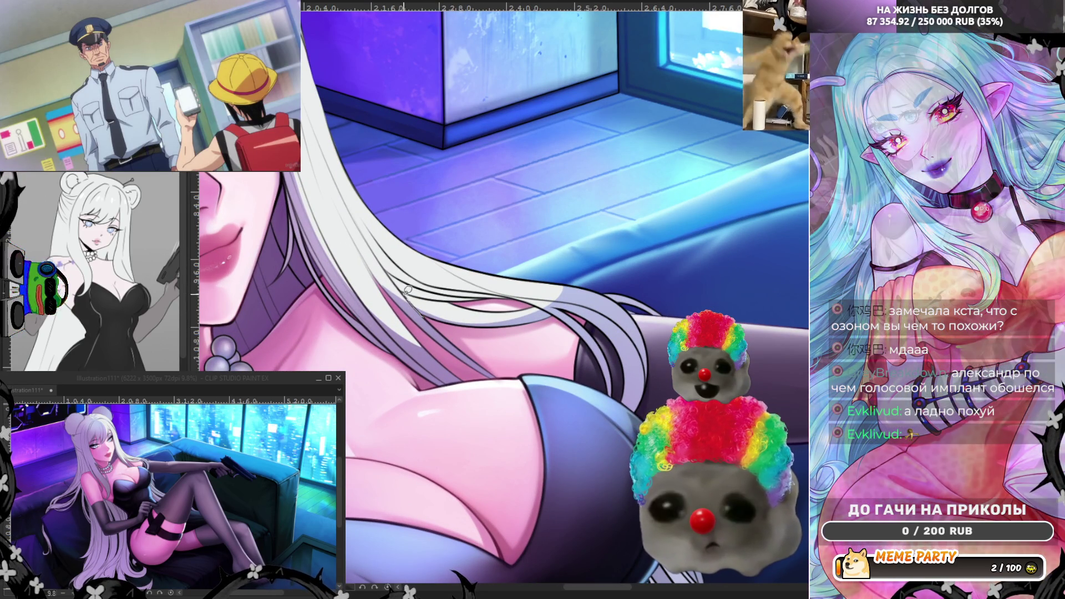
left_click_drag(404, 294, 482, 305)
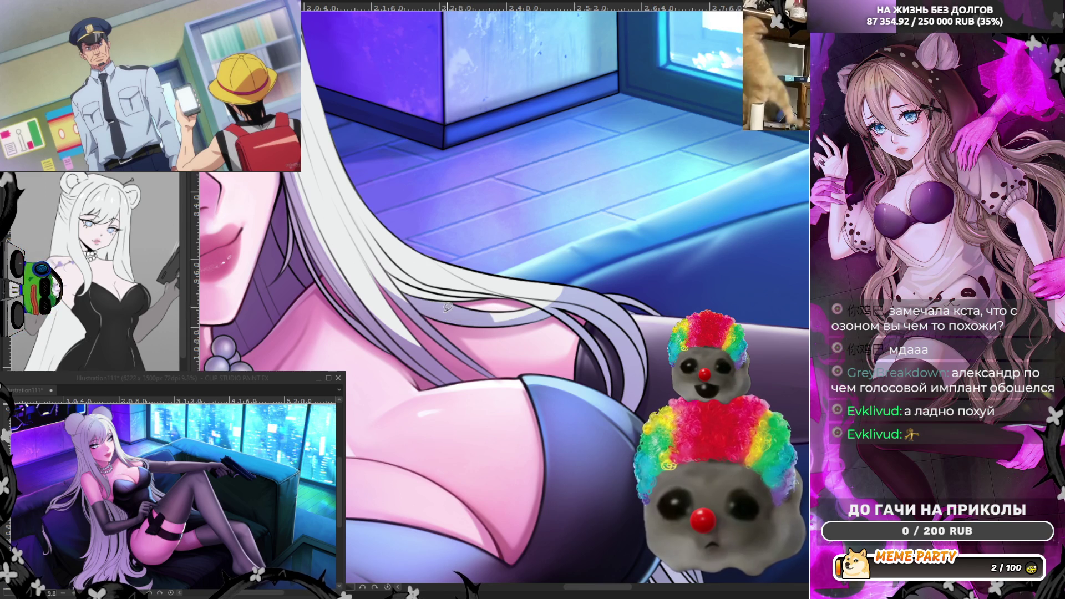
left_click_drag(418, 303, 451, 307)
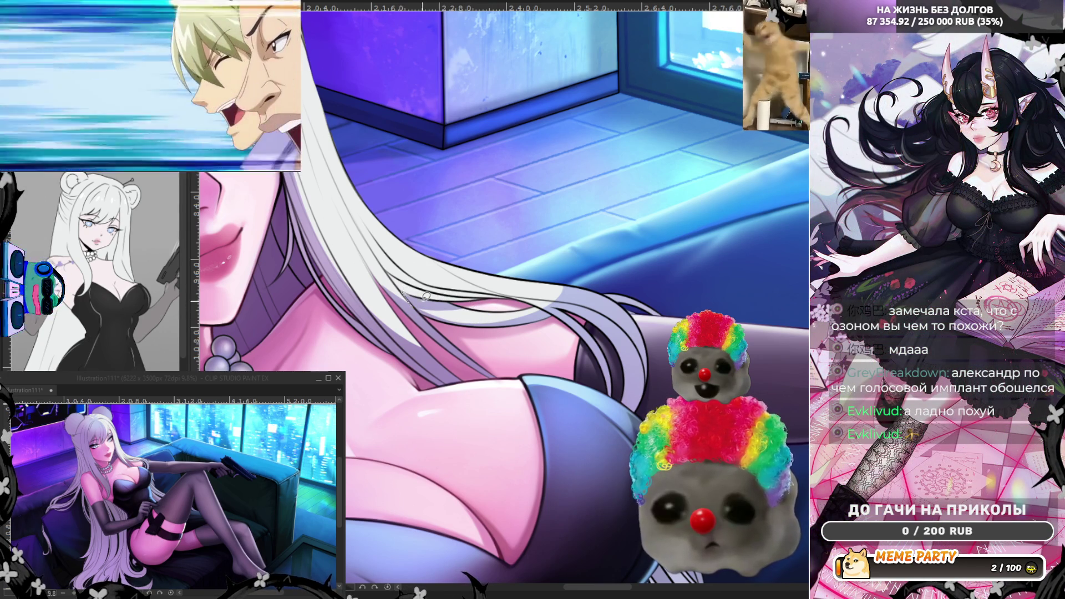
left_click_drag(401, 288, 441, 292)
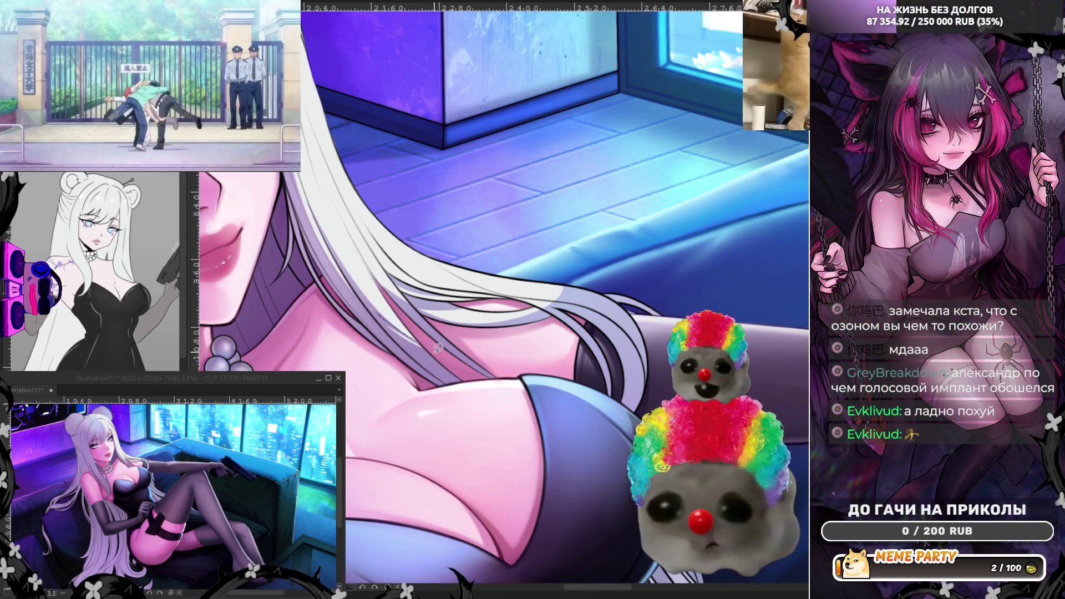
key("h")
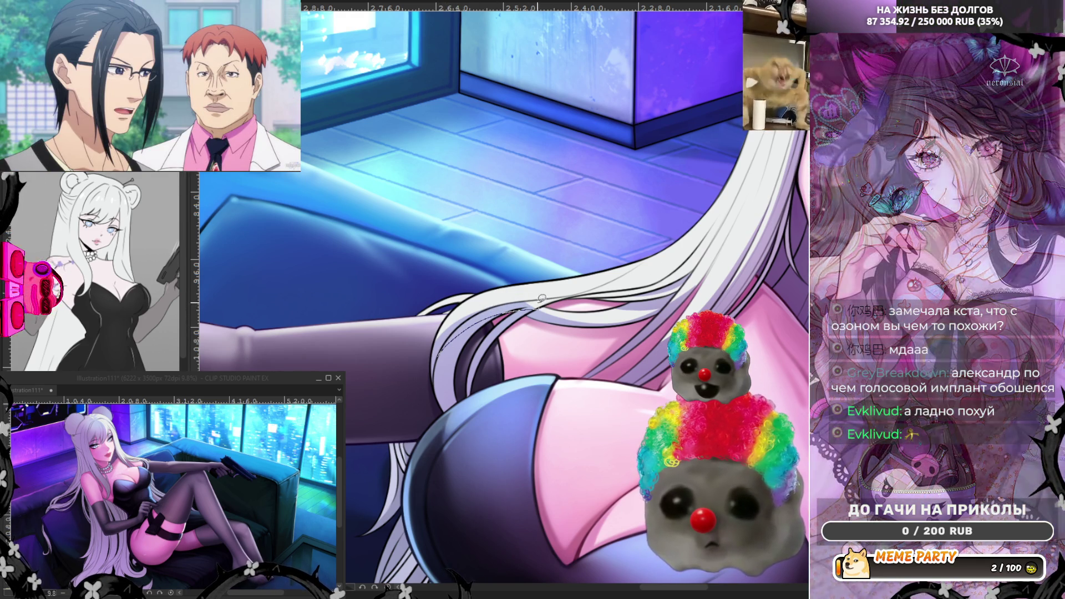
left_click_drag(460, 323, 447, 343)
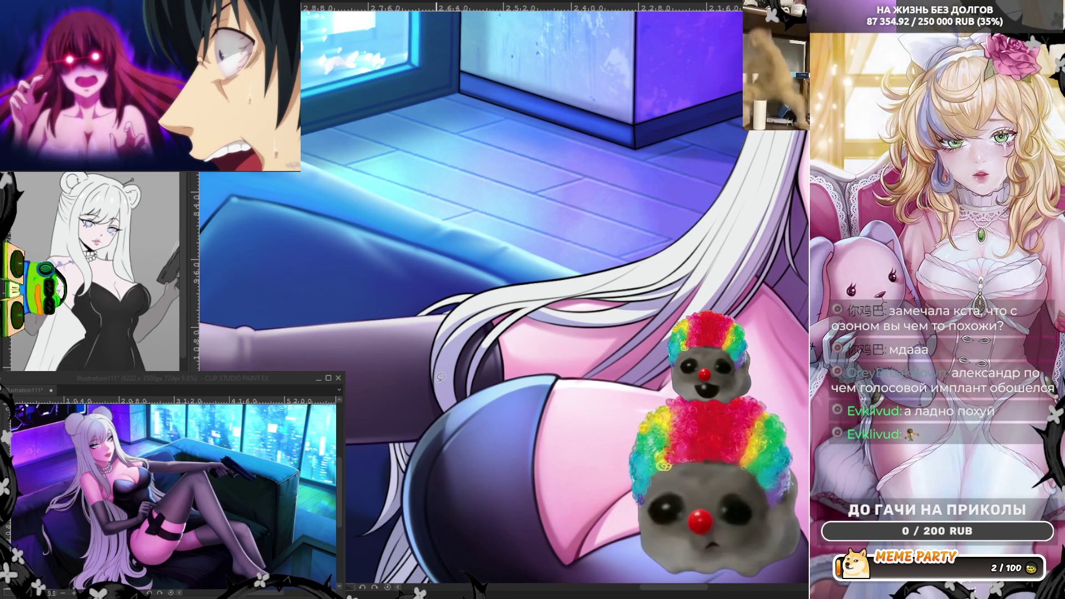
left_click_drag(580, 380, 629, 340)
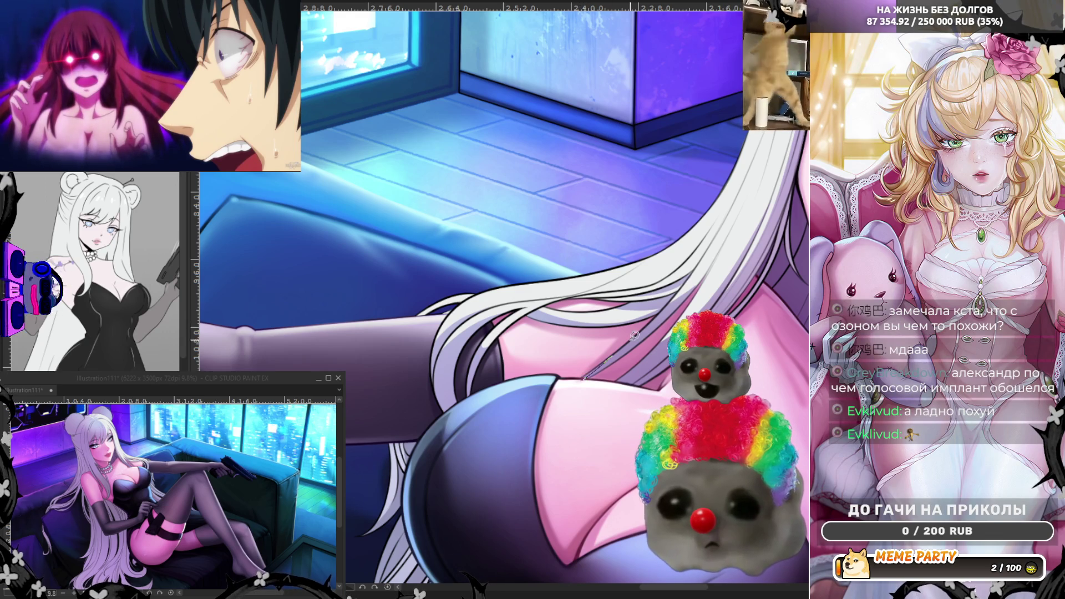
left_click_drag(688, 282, 657, 316)
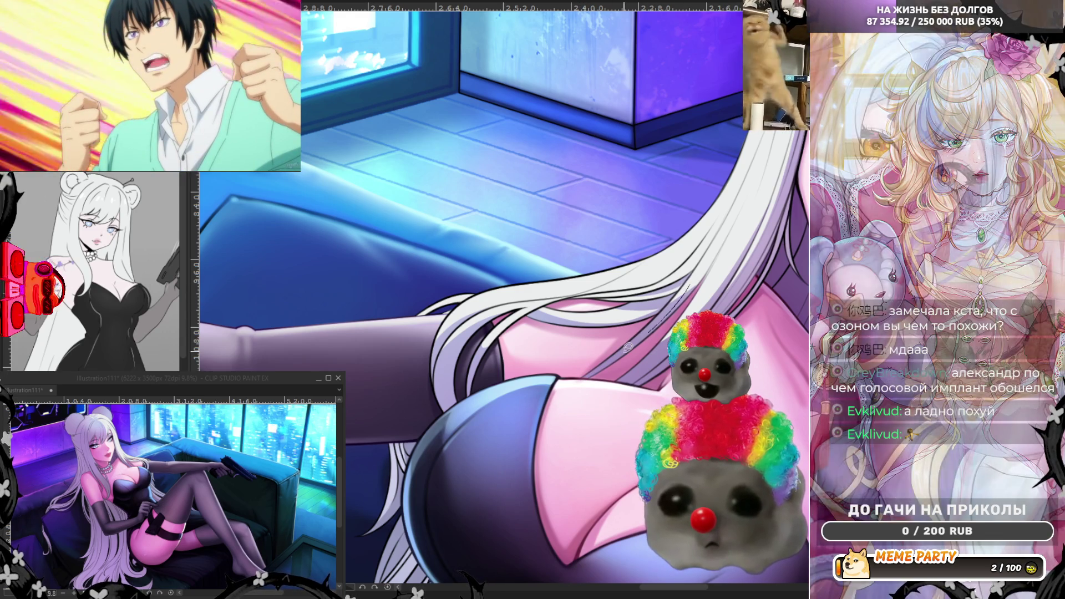
key("ctrl+z")
key("ctrl+z")
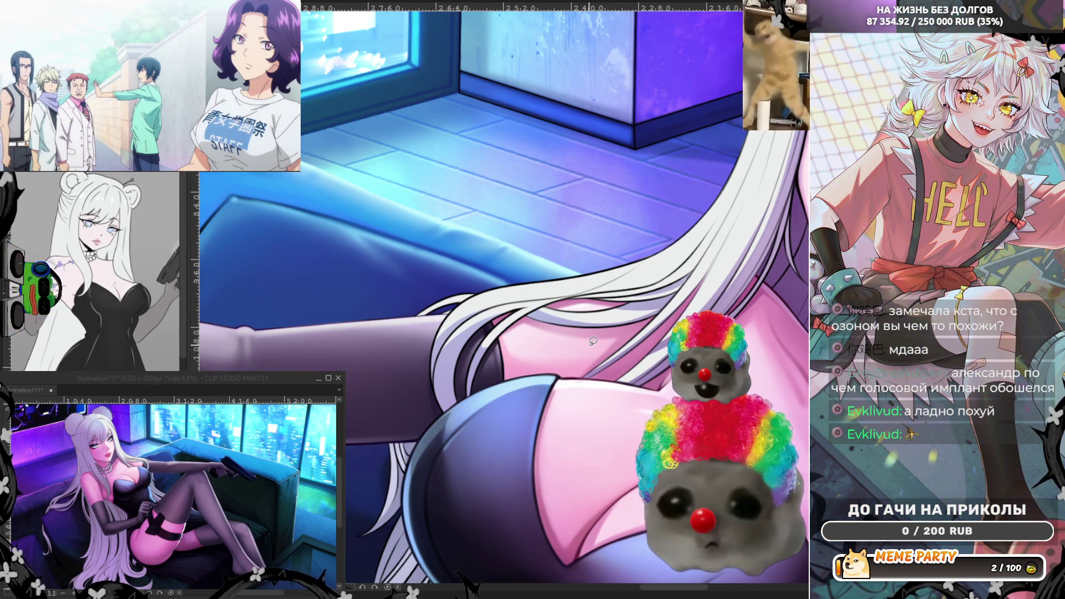
scroll(593, 340, "down", 5)
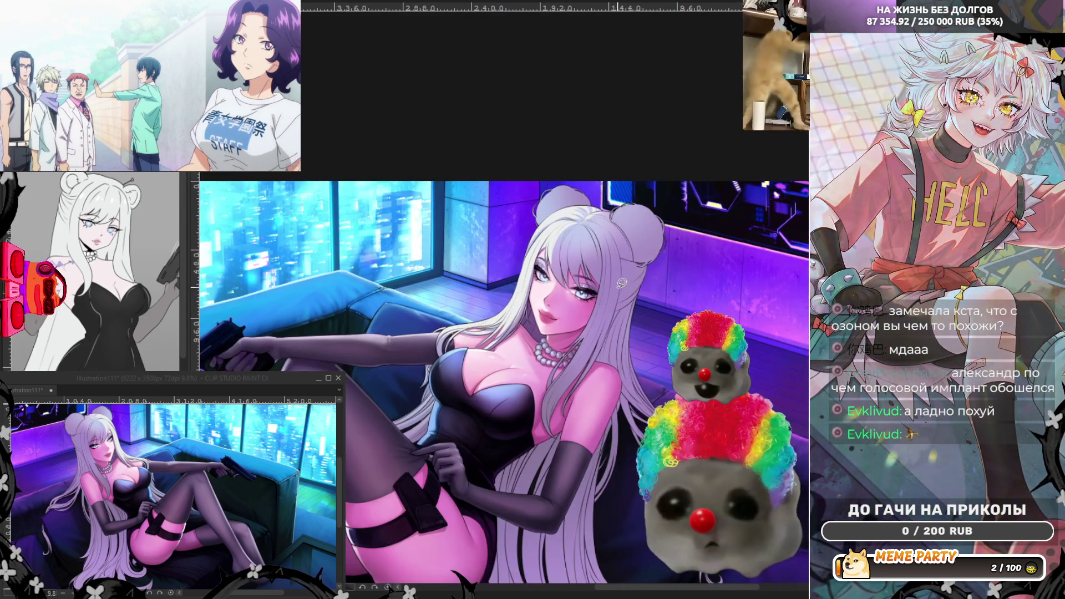
scroll(552, 272, "up", 5)
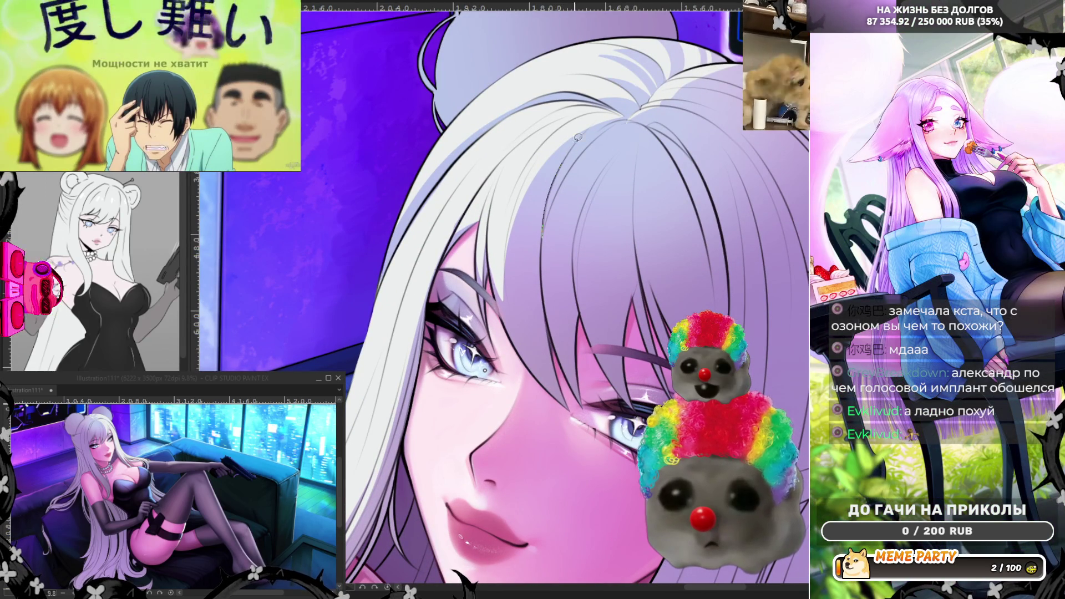
left_click_drag(626, 118, 564, 169)
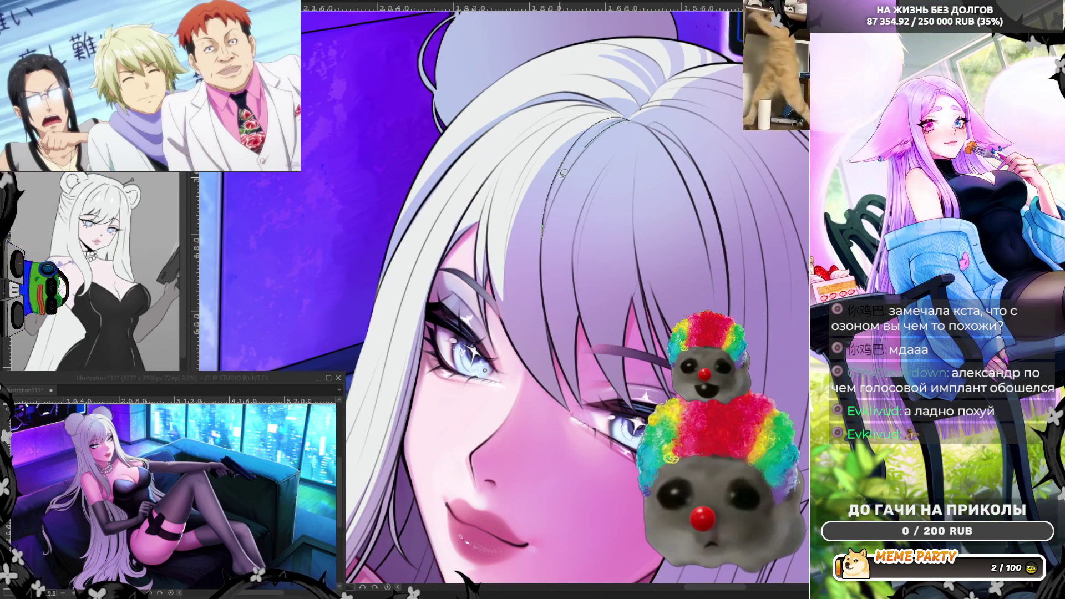
key("ctrl+z")
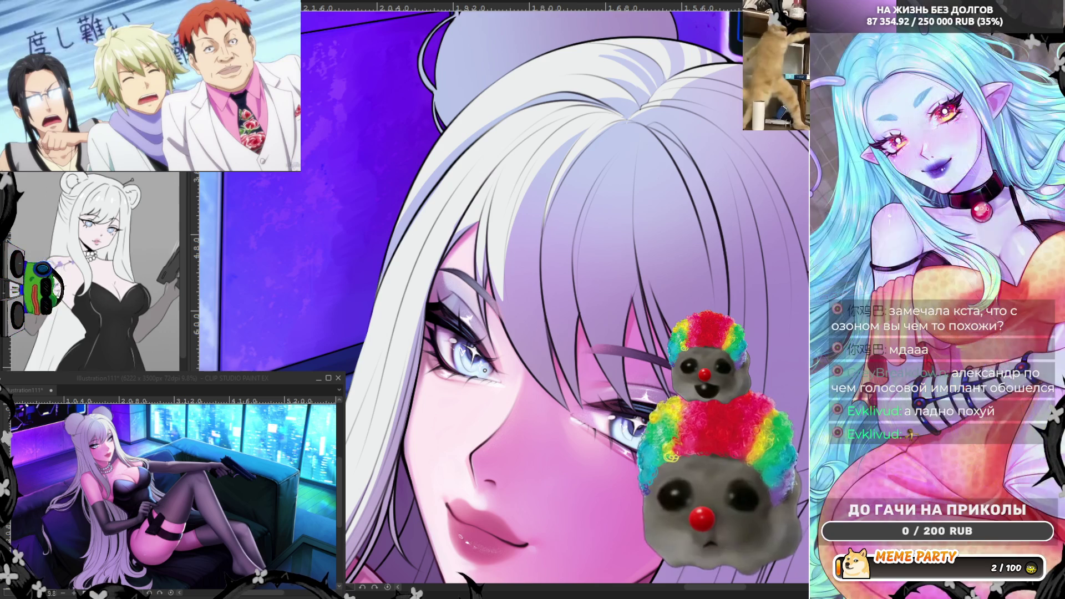
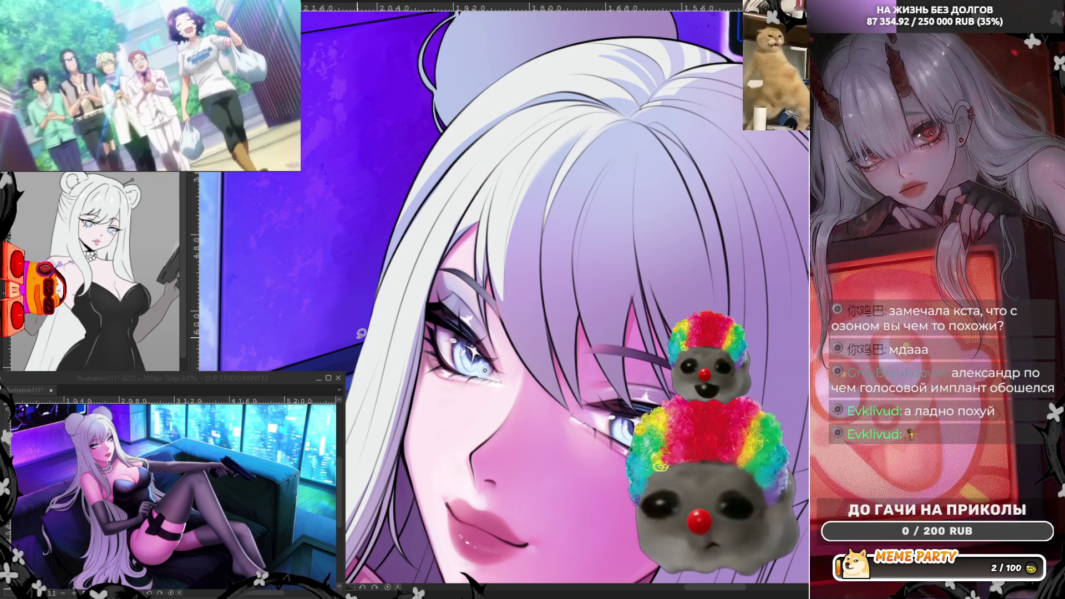
- Zoom out and flip the canvas view back to its normal orientation
scroll(333, 237, "down", 2)
scroll(333, 236, "down", 2)
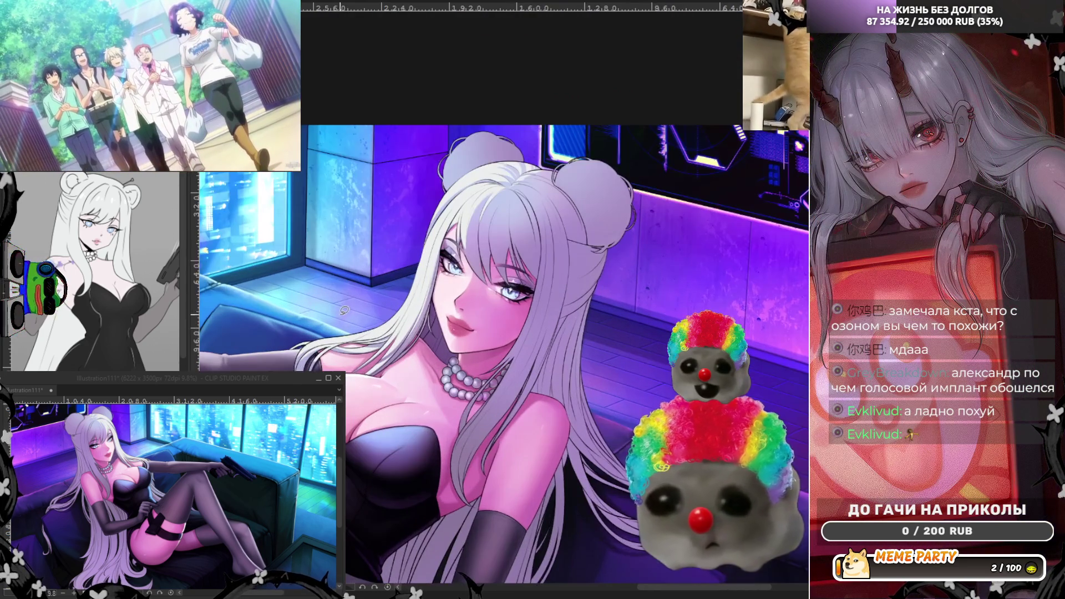
key("h")
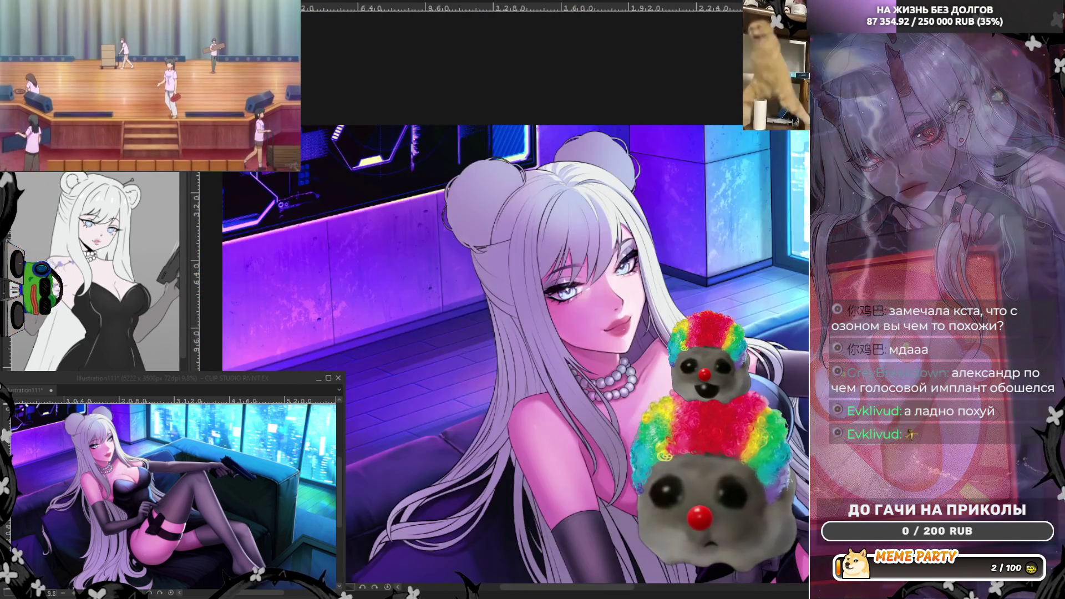
scroll(412, 249, "up", 2)
scroll(555, 118, "up", 4)
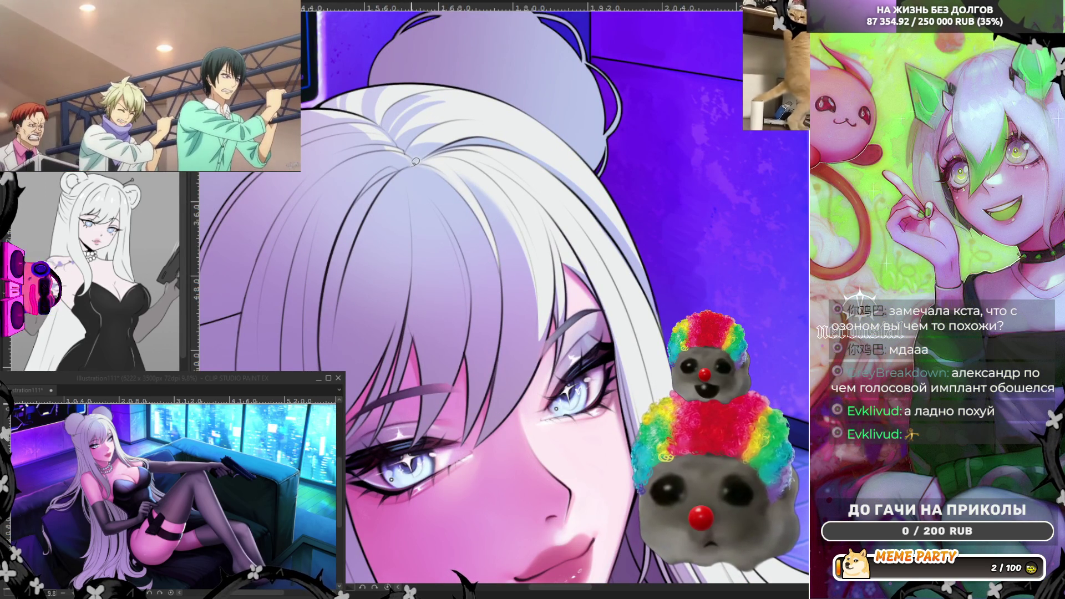
- Try several thin strand lines across the bangs, undoing each one
left_click_drag(342, 165, 321, 190)
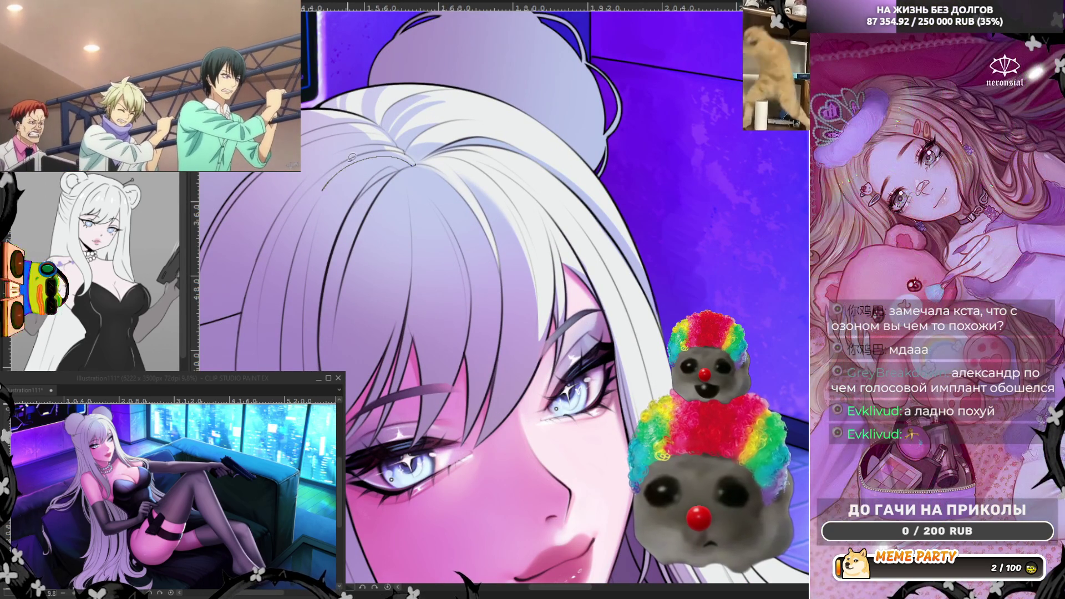
key("ctrl+z")
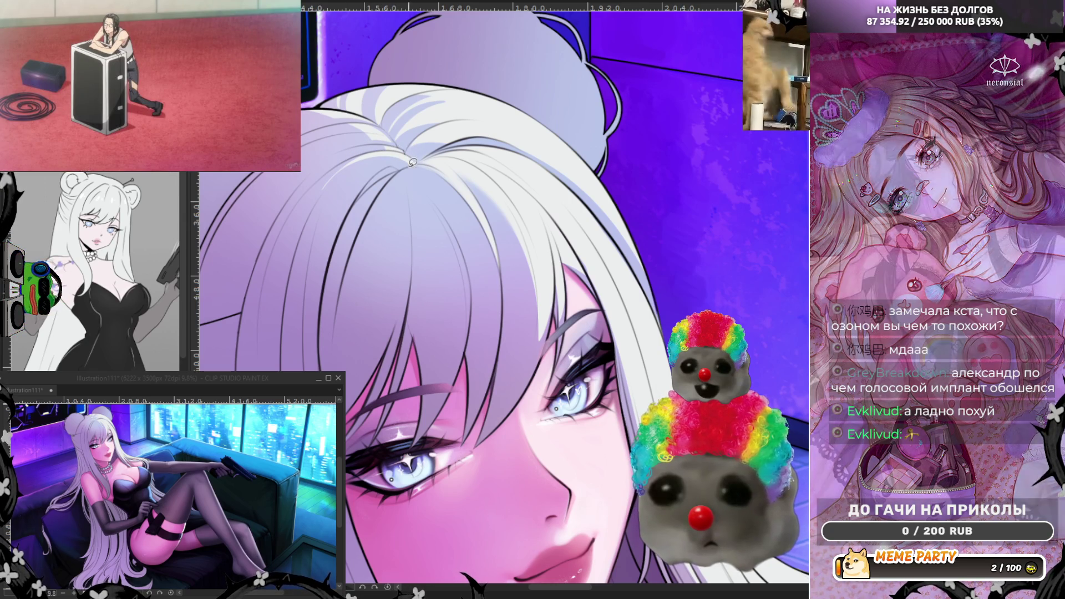
left_click_drag(408, 157, 343, 172)
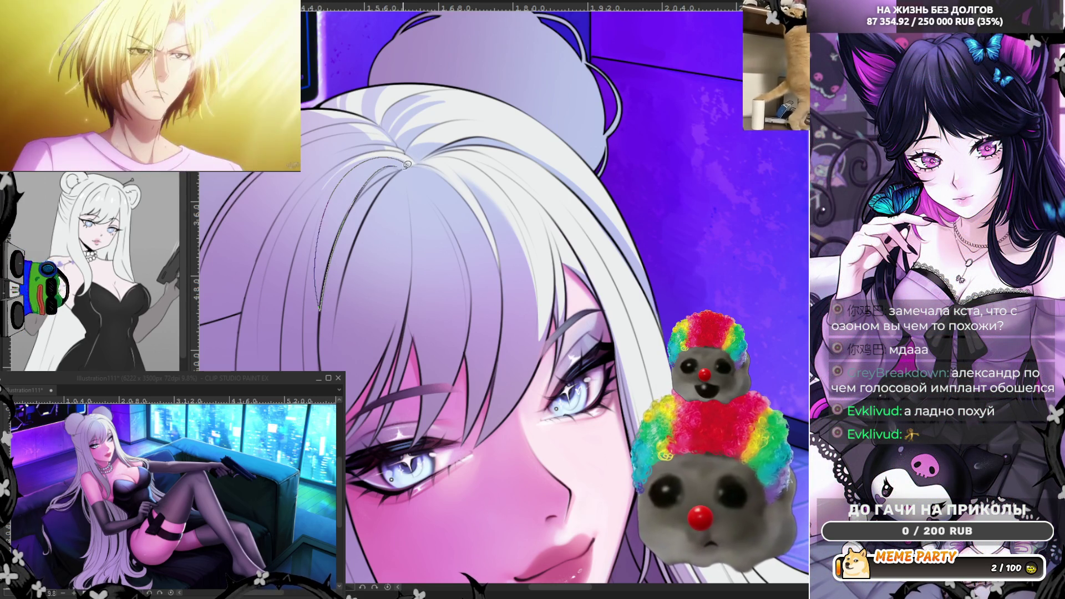
key("ctrl+z")
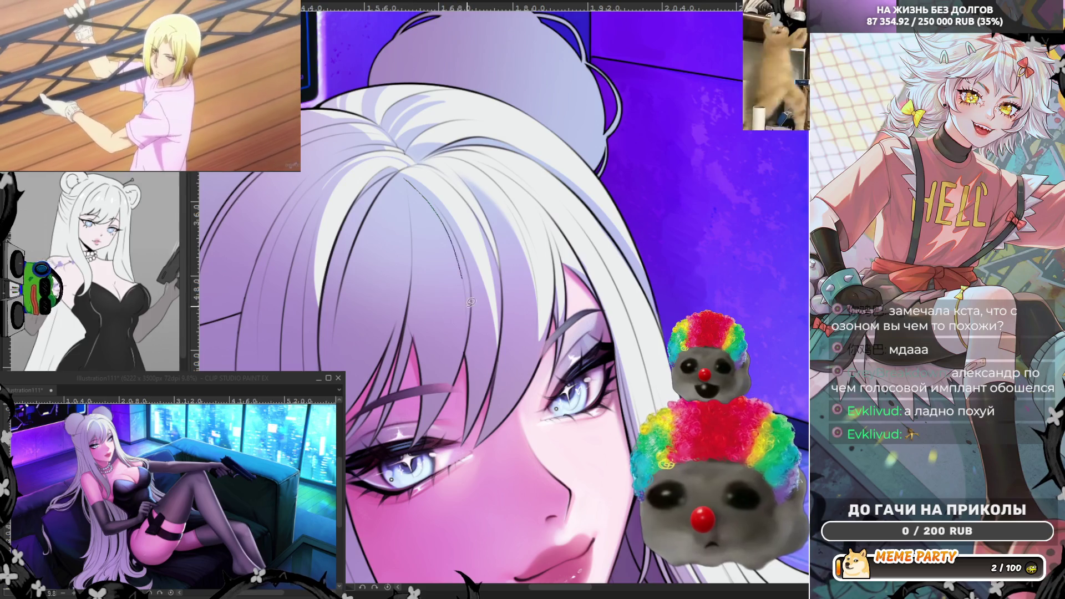
left_click_drag(404, 176, 469, 324)
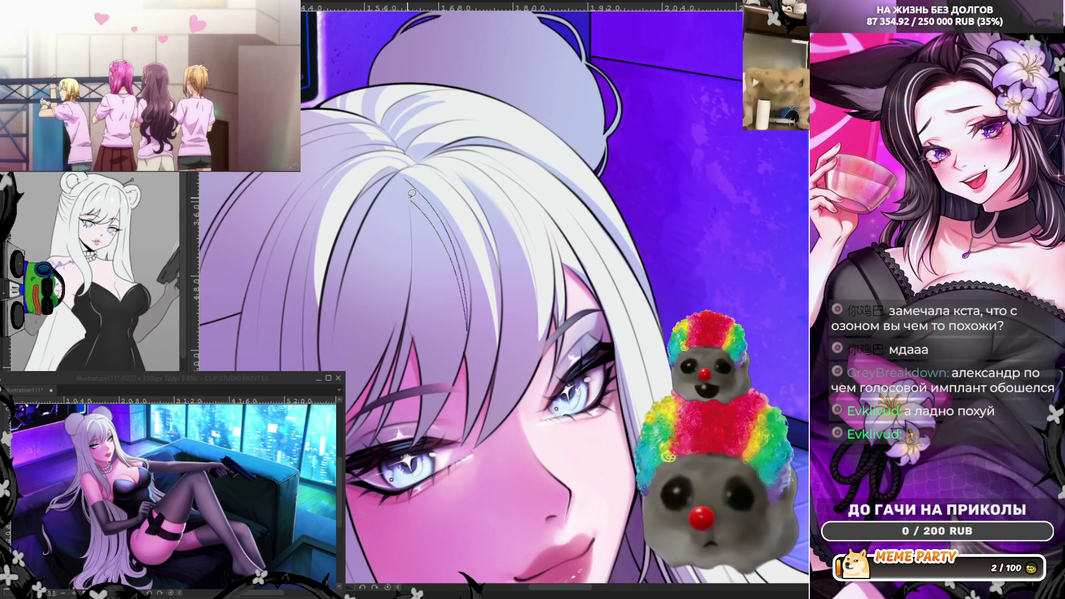
key("ctrl+z")
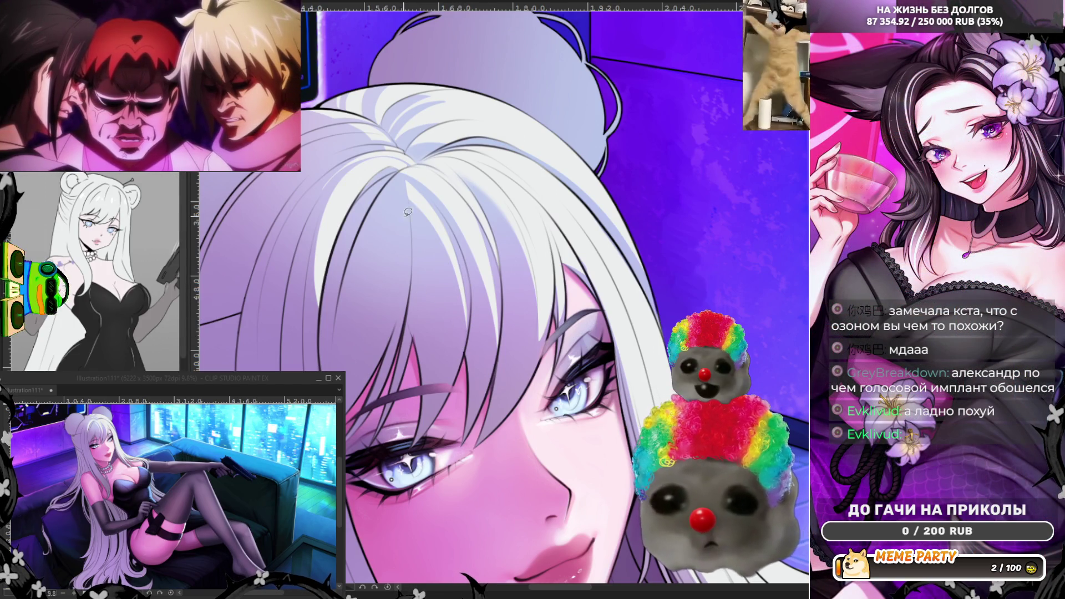
left_click_drag(420, 190, 421, 292)
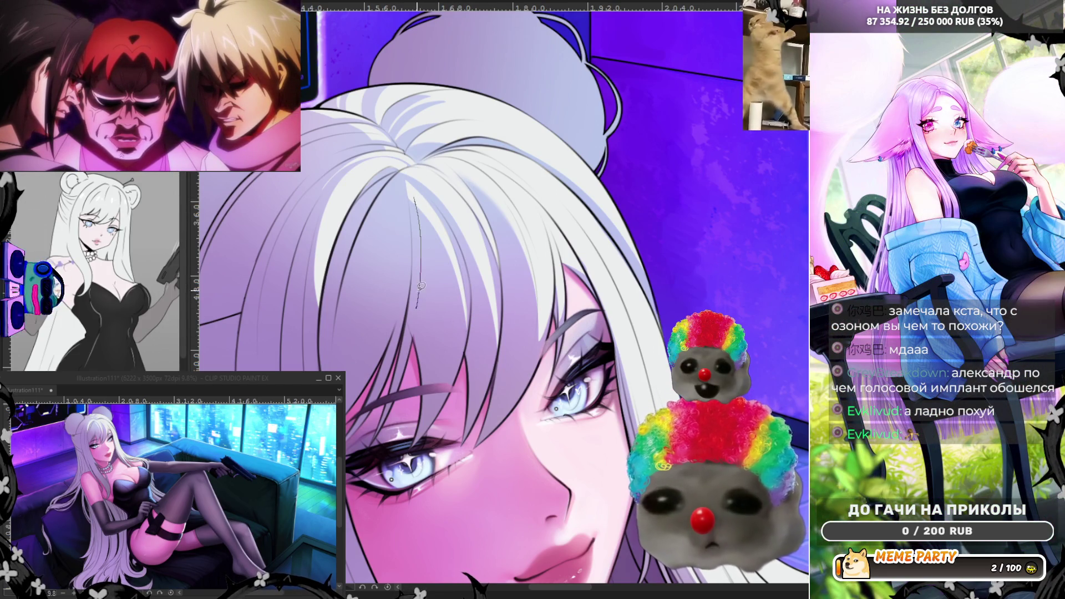
key("ctrl+z")
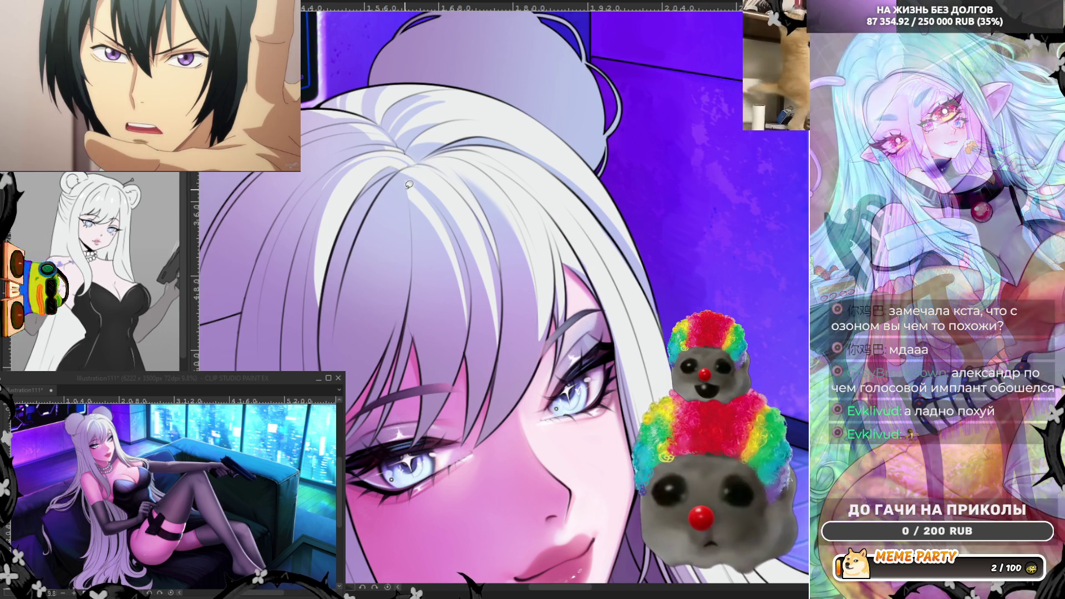
- Try more strand strokes down the bangs, discarding every attempt
left_click_drag(408, 183, 419, 240)
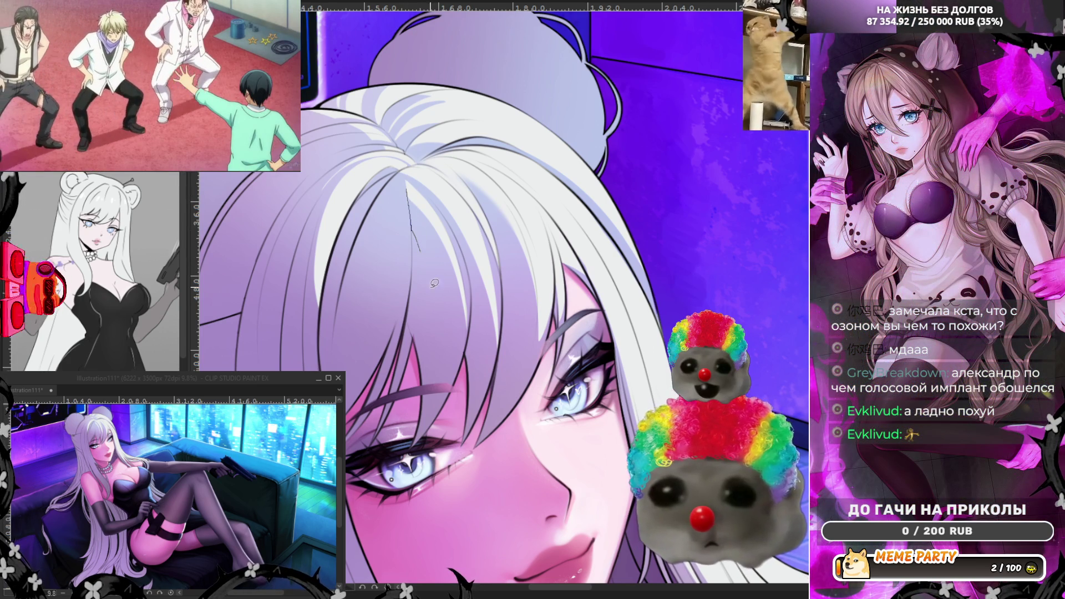
left_click_drag(408, 187, 434, 304)
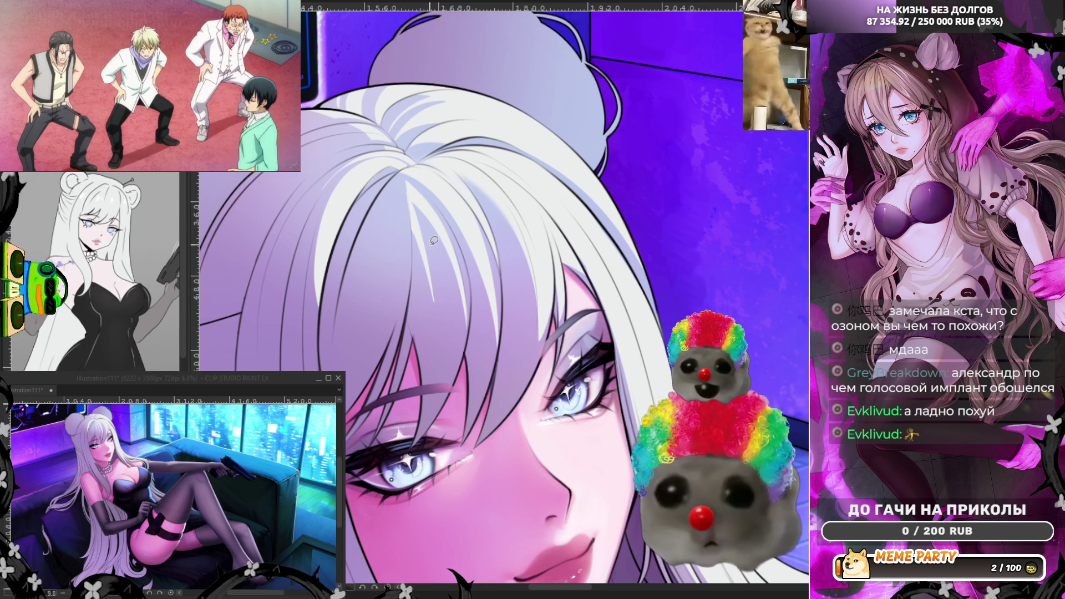
key("ctrl+z")
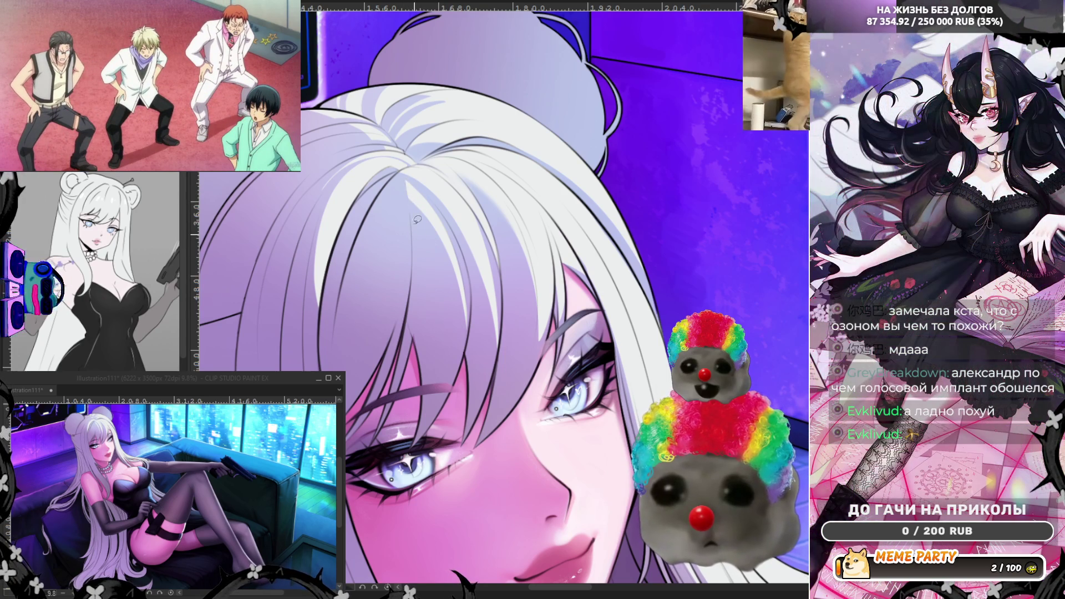
left_click_drag(415, 223, 428, 269)
key("ctrl+z")
left_click_drag(422, 221, 433, 272)
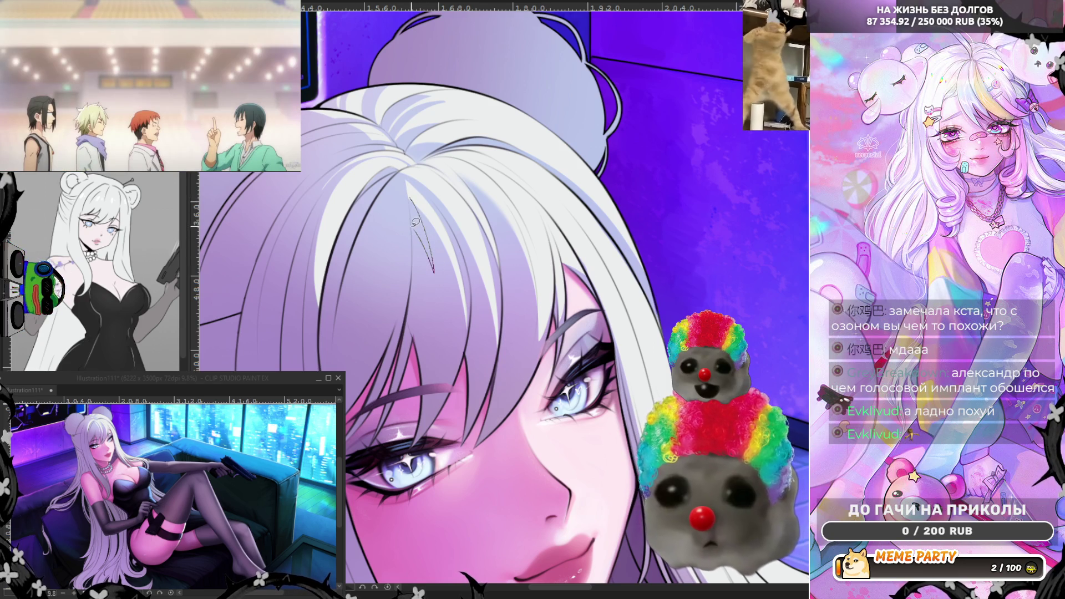
key("ctrl+z")
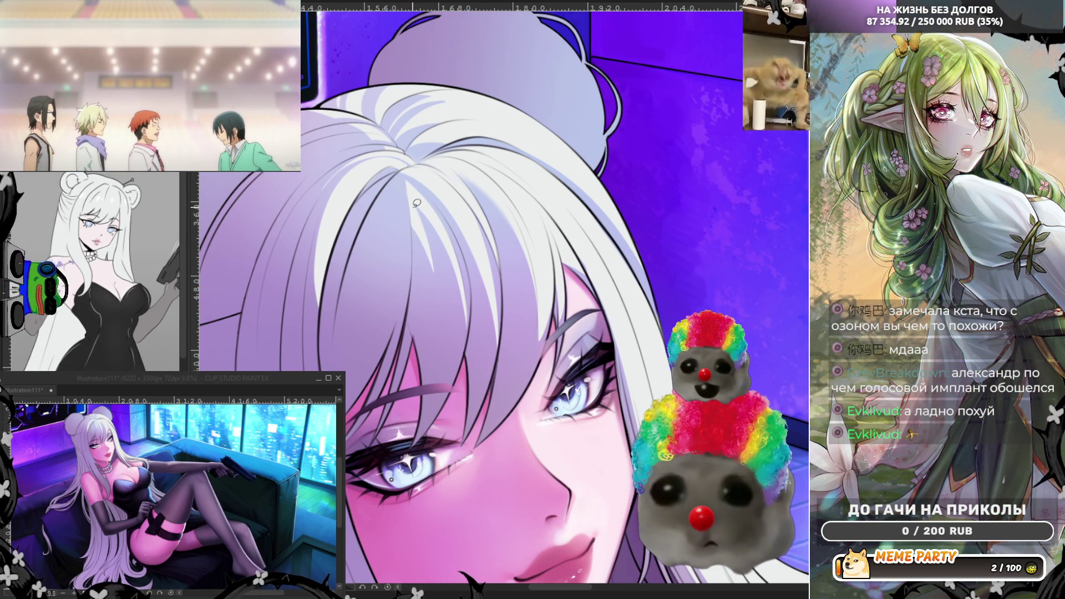
left_click_drag(408, 177, 409, 260)
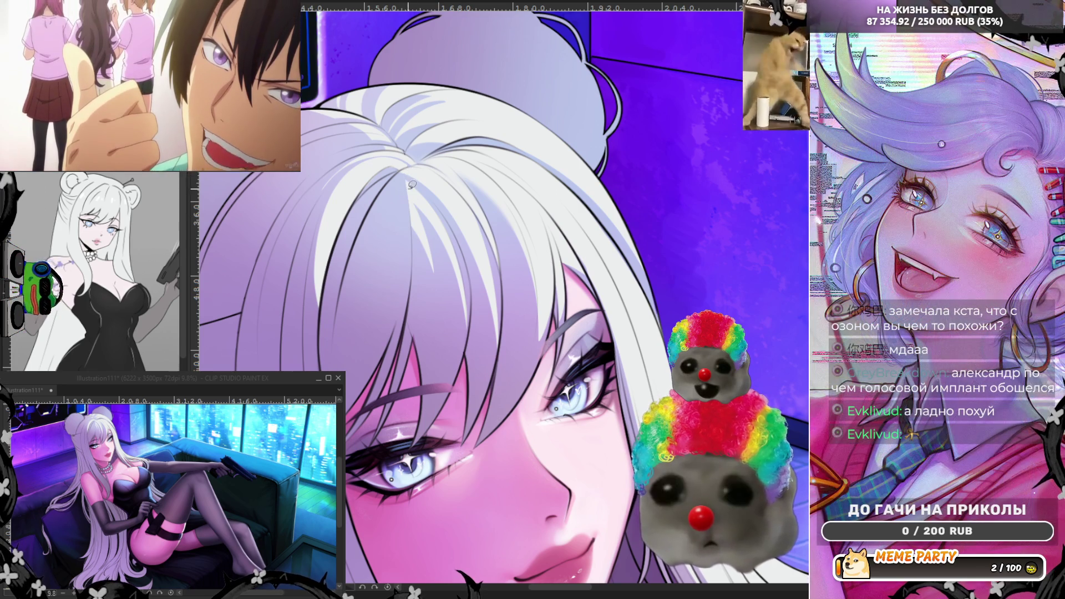
key("ctrl+z")
- Mirror the view briefly, then flip it back and zoom in on the hair bun
key("h")
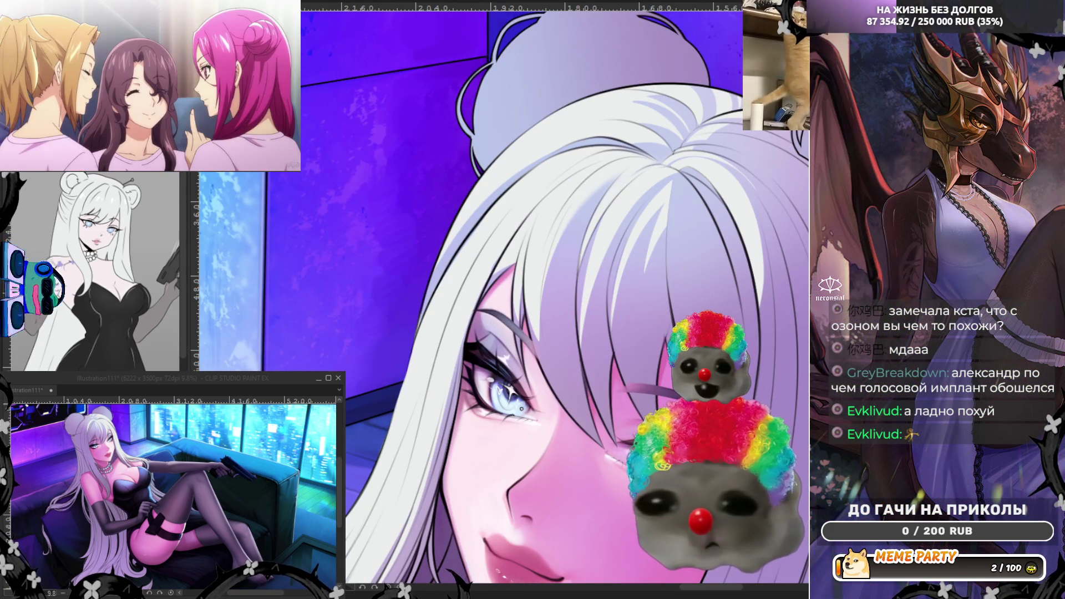
mouse_move(711, 588)
left_mouse_down()
mouse_move(731, 596)
mouse_move(715, 592)
left_mouse_up()
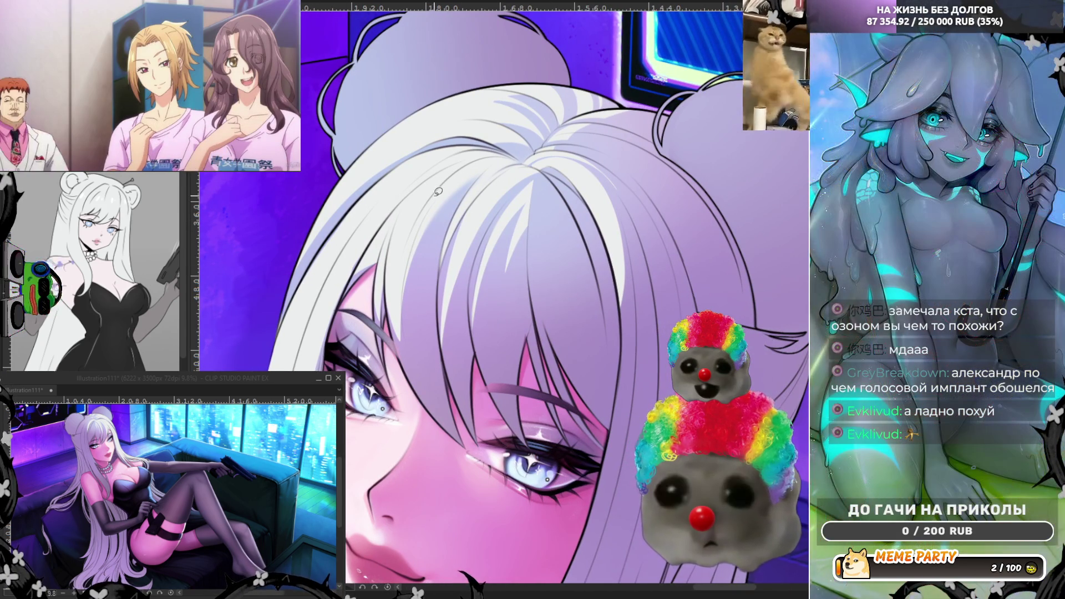
scroll(546, 242, "down", 5)
scroll(546, 243, "up", 2)
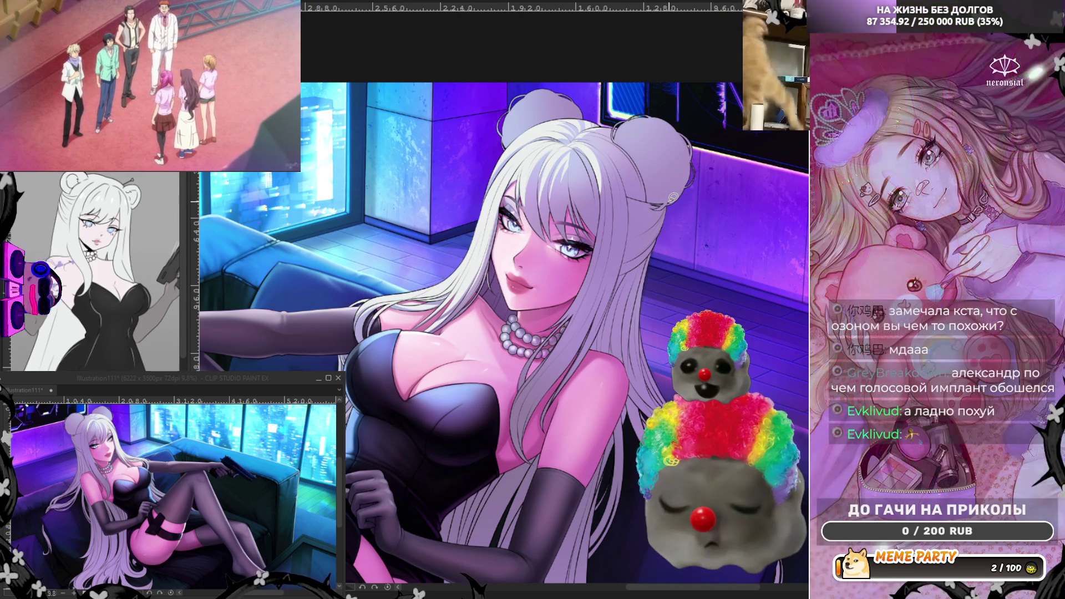
scroll(642, 166, "up", 5)
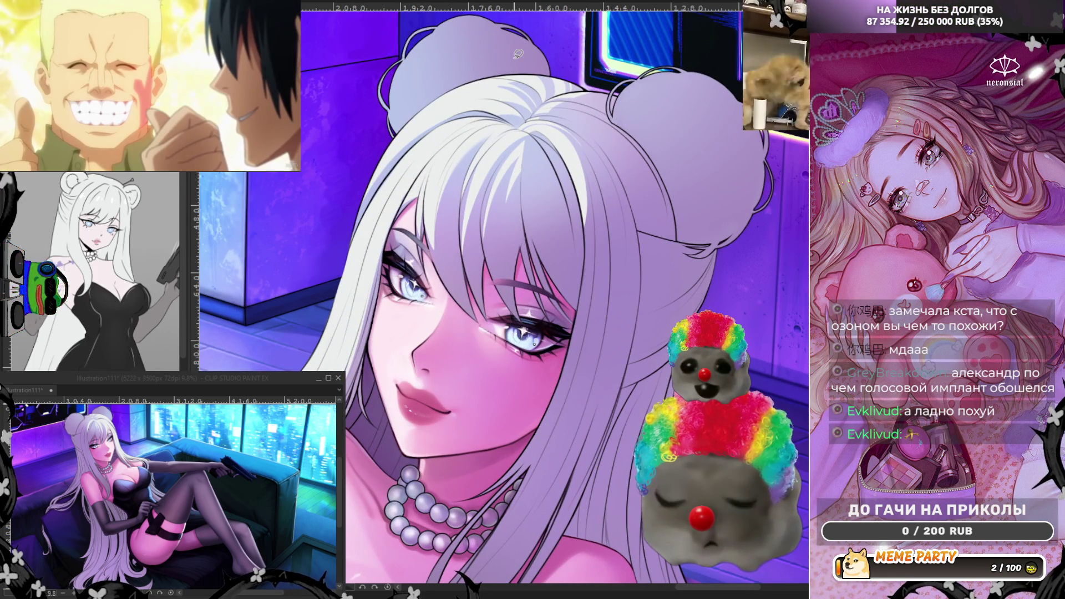
key("h")
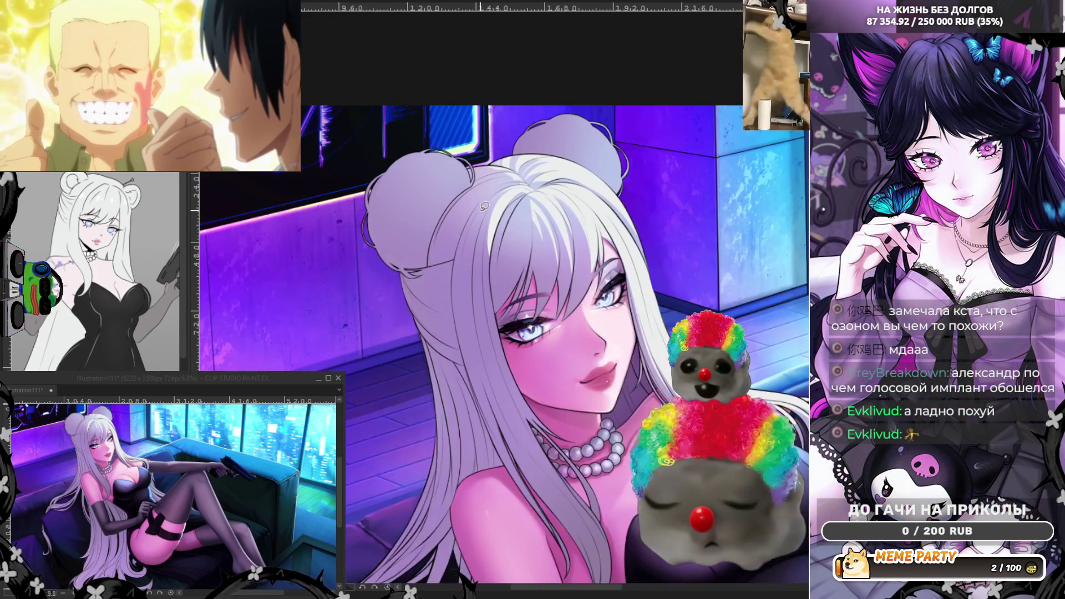
scroll(507, 177, "up", 1)
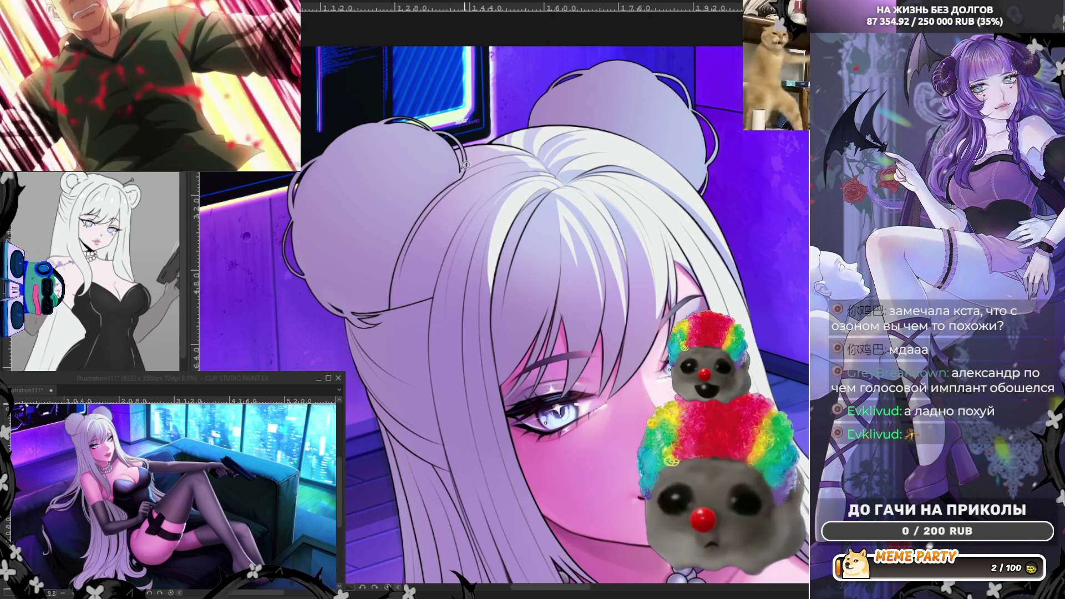
scroll(461, 166, "up", 2)
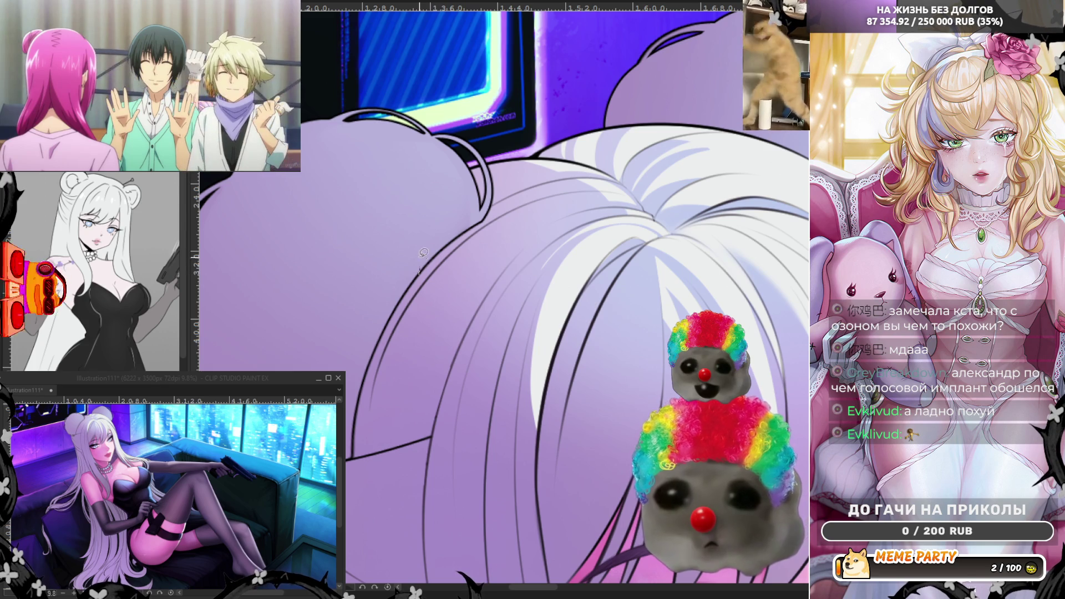
- Try several sketch strokes on the hair bun, removing the rejected ones
left_click_drag(419, 272, 414, 219)
mouse_move(368, 162)
left_mouse_down()
mouse_move(316, 174)
mouse_move(457, 232)
left_mouse_up()
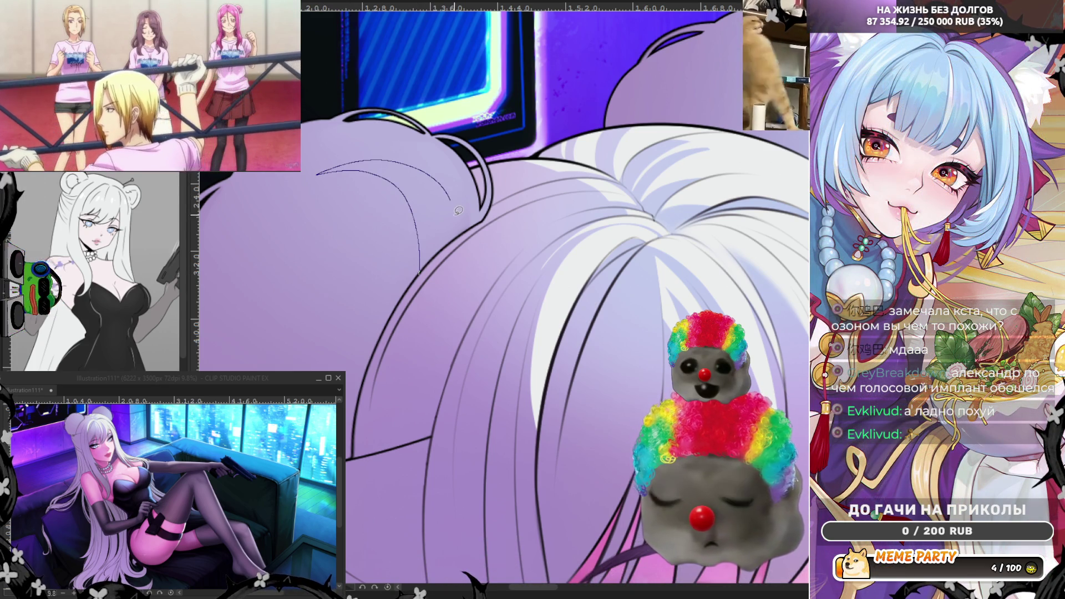
key("Delete")
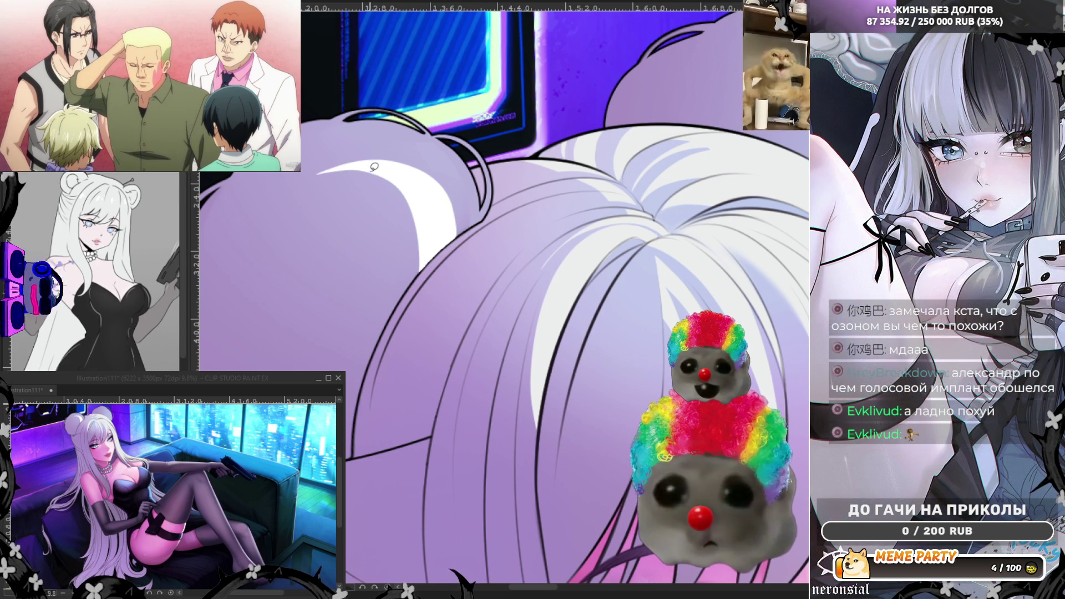
left_click_drag(390, 269, 398, 233)
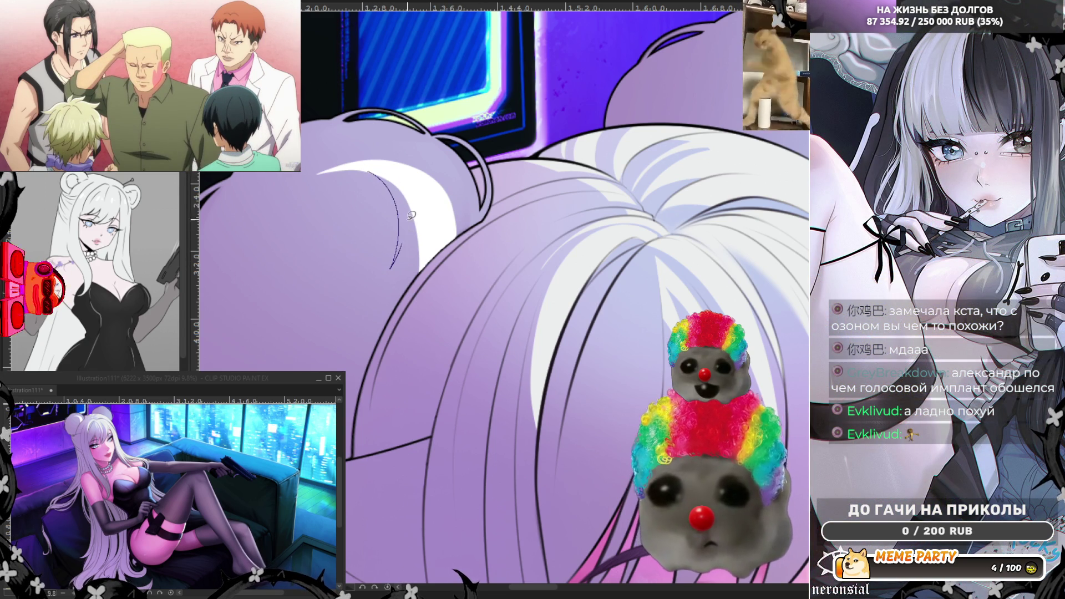
key("ctrl+z")
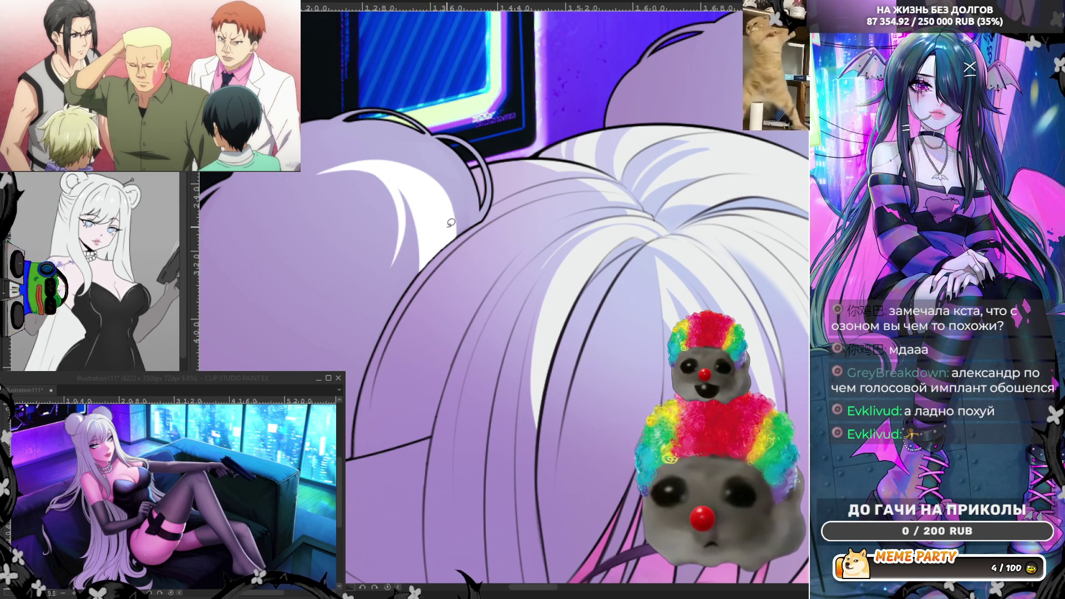
left_click_drag(451, 231, 461, 187)
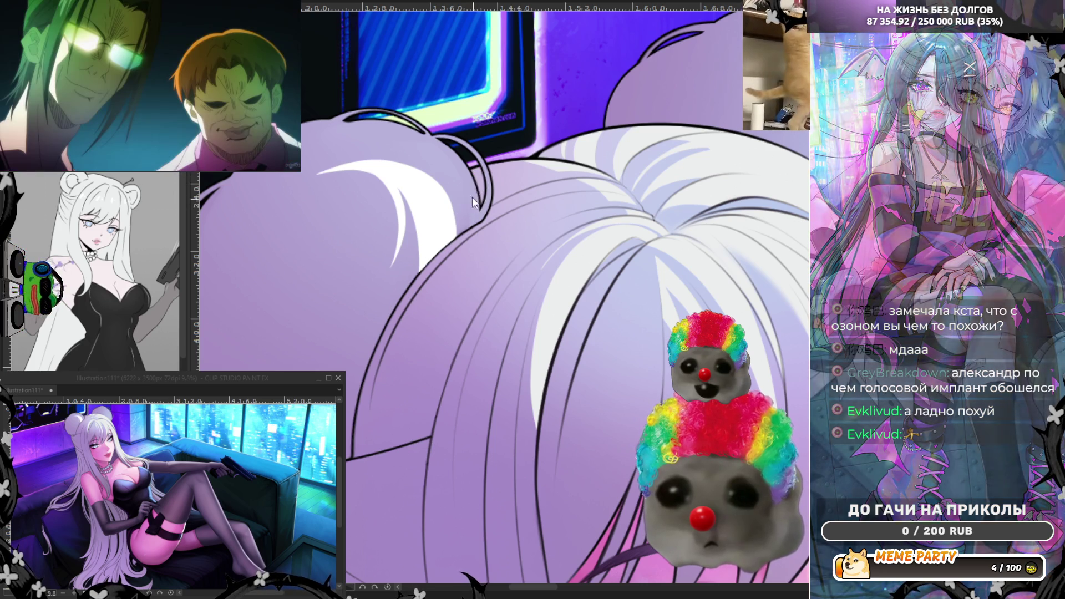
key("ctrl+z")
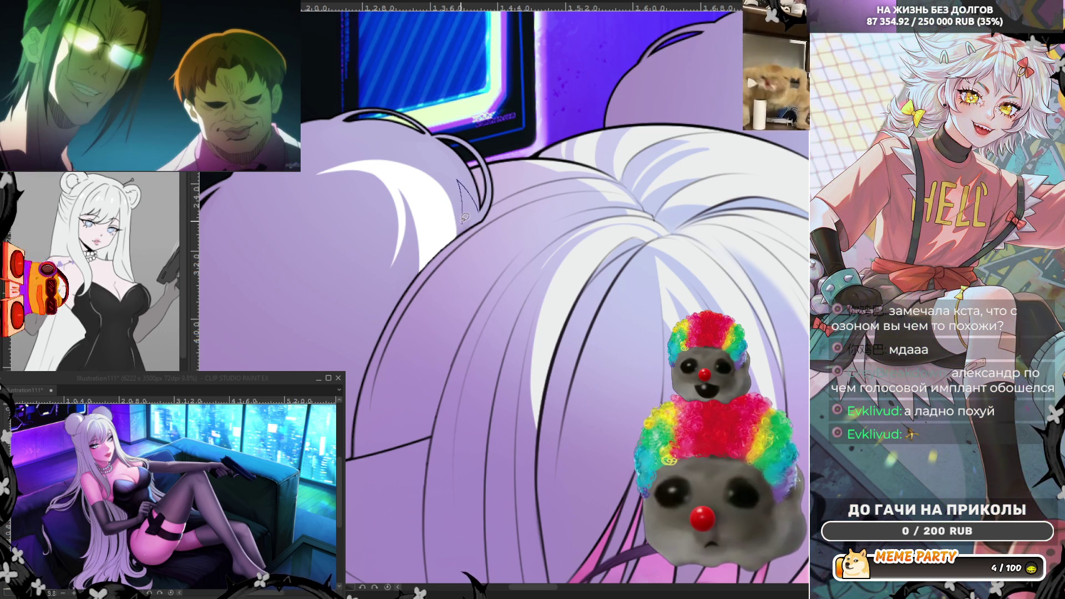
left_click_drag(364, 153, 482, 205)
key("ctrl+z")
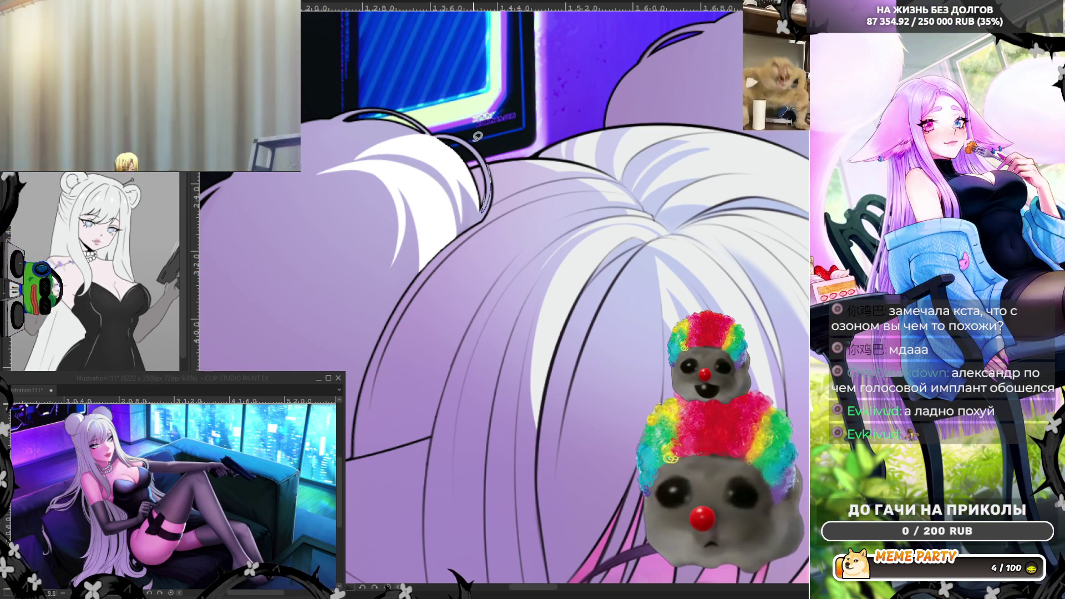
left_click_drag(487, 210, 430, 134)
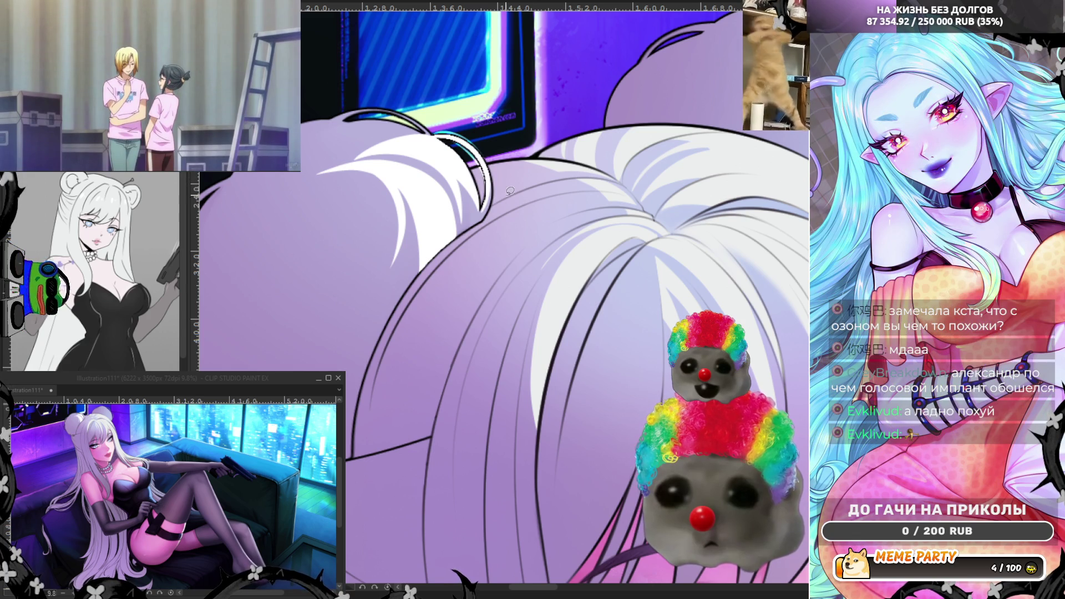
- Mirror the view and ink a bold dark outline along the bun's top and left edge
key("h")
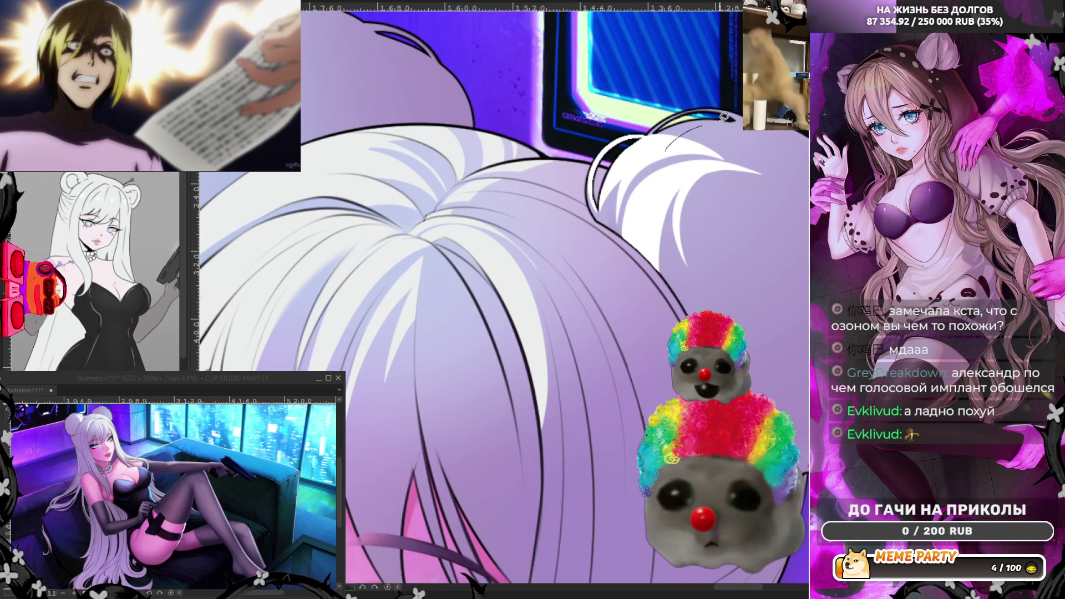
left_click_drag(665, 149, 735, 115)
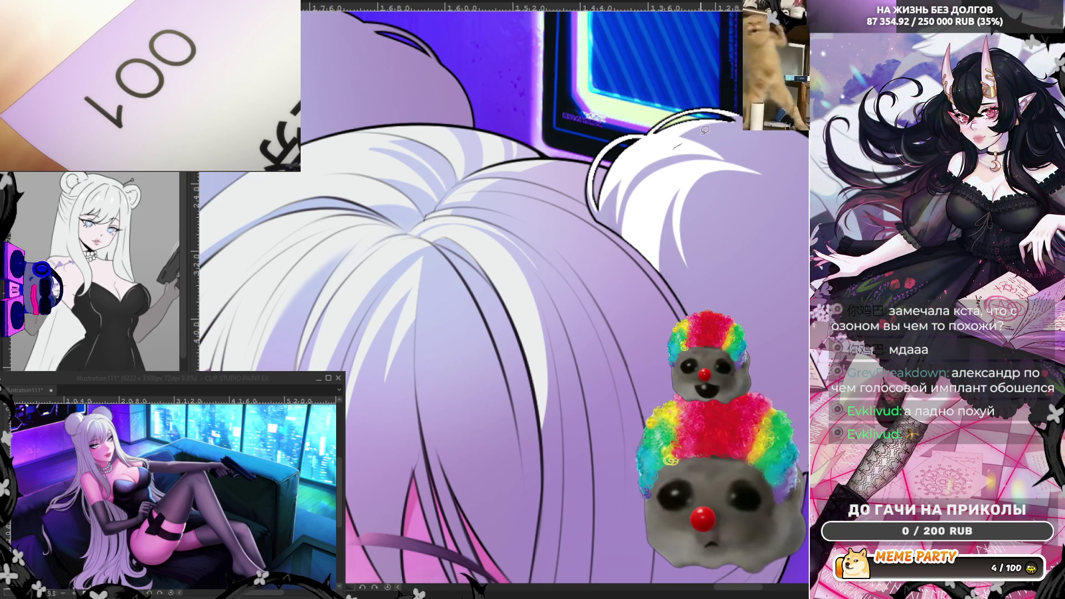
left_click_drag(675, 148, 792, 146)
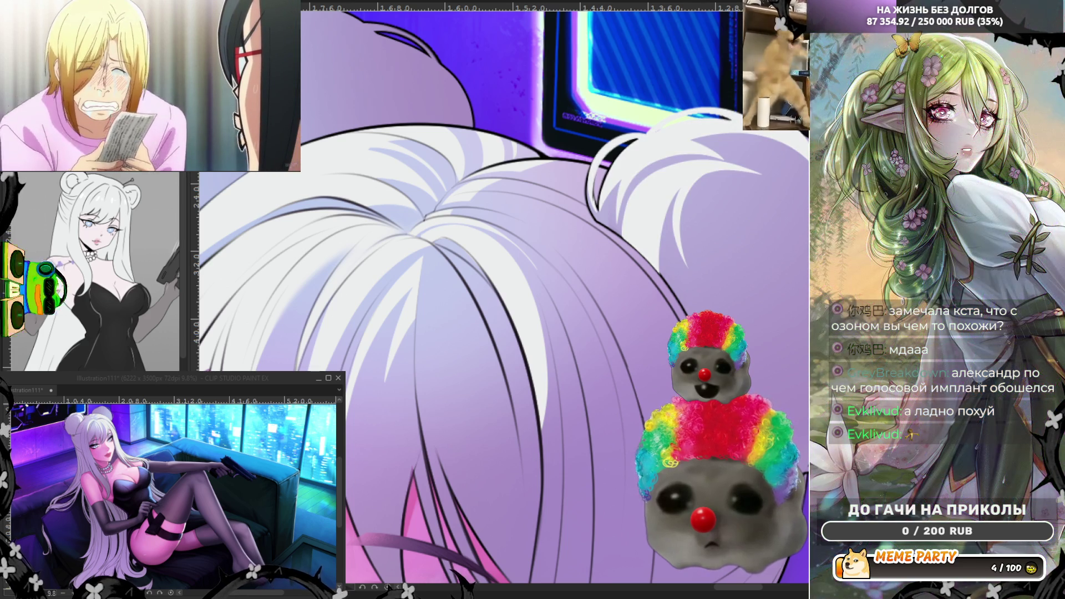
left_click_drag(593, 203, 732, 118)
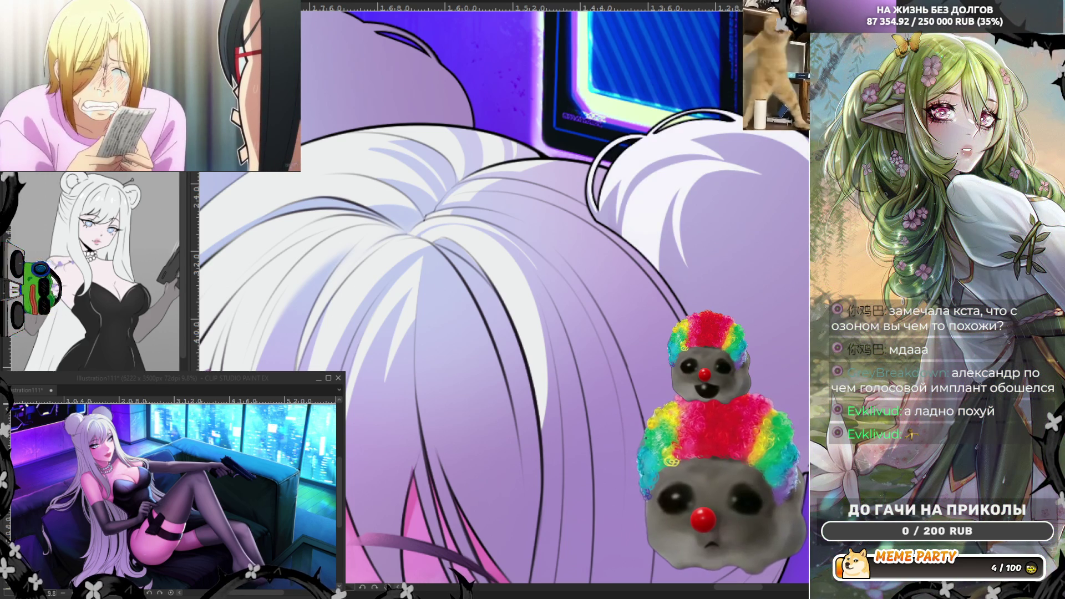
scroll(561, 224, "down", 3)
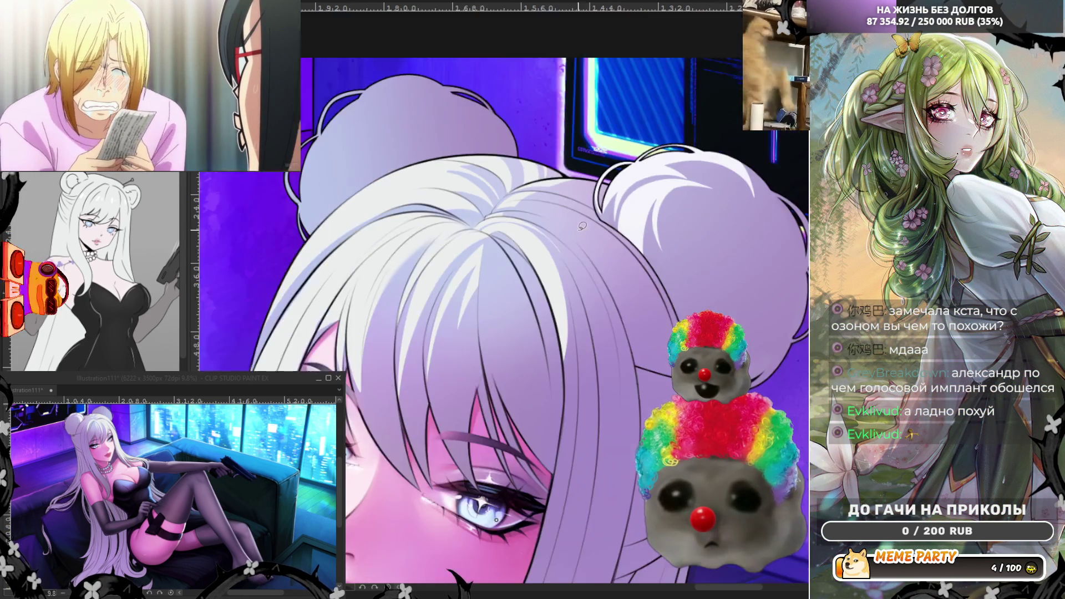
- Fill a lighter spiral highlight on the hair bun with the lasso fill
scroll(621, 244, "up", 3)
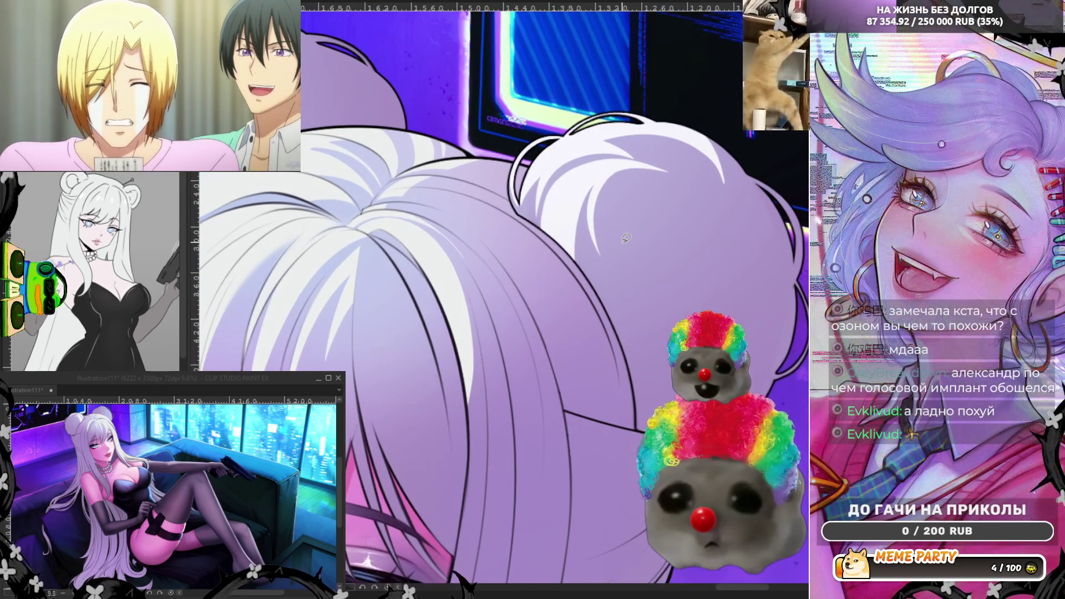
scroll(626, 237, "up", 1)
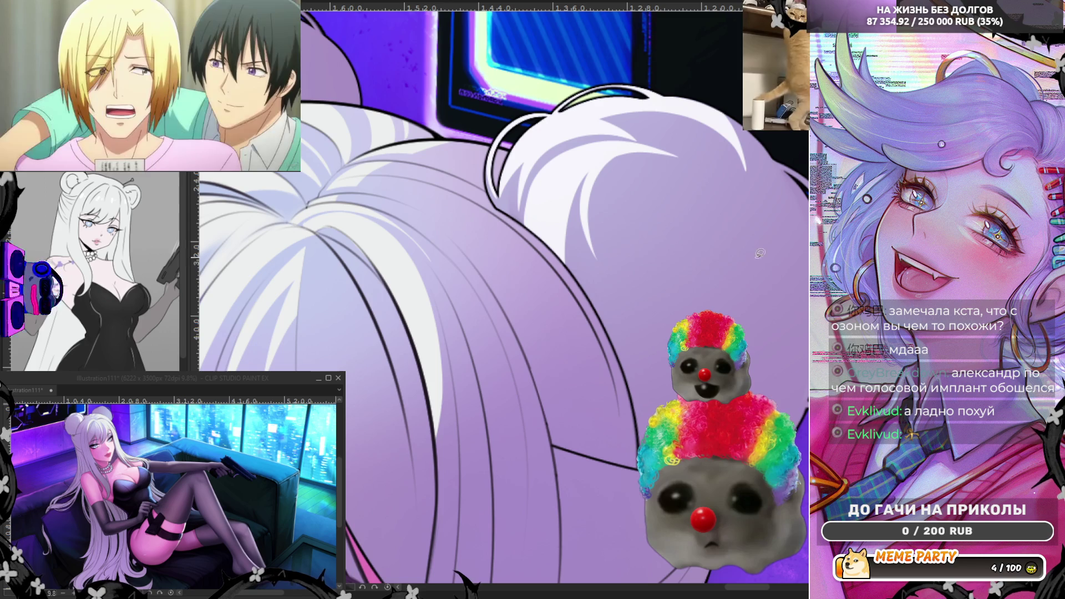
left_click_drag(605, 340, 711, 264)
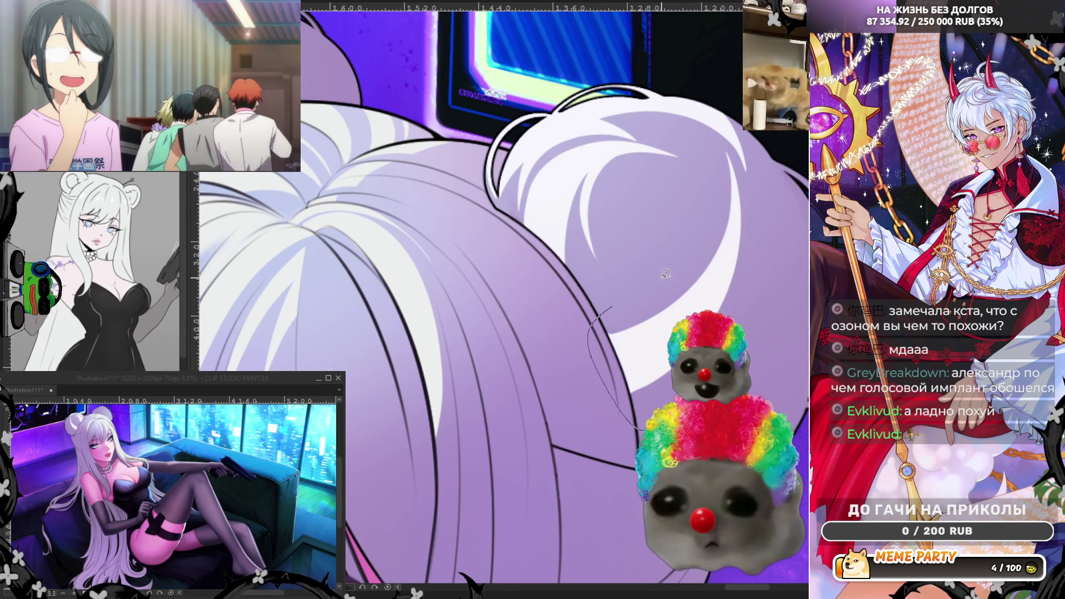
mouse_move(665, 273)
left_mouse_down()
mouse_move(716, 147)
mouse_move(743, 239)
mouse_move(746, 311)
left_mouse_up()
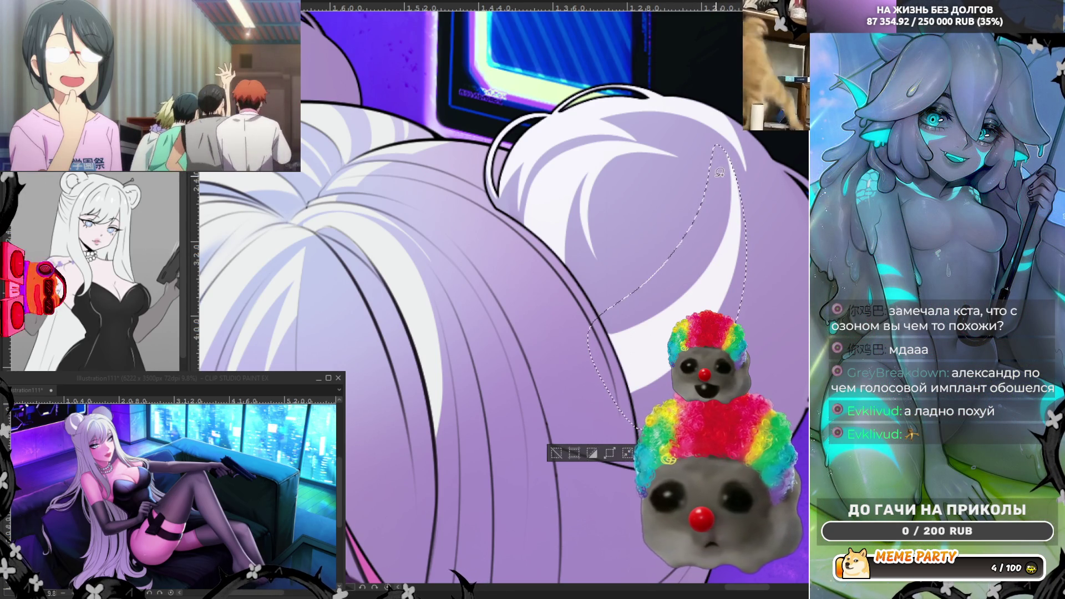
left_click_drag(746, 266, 757, 274)
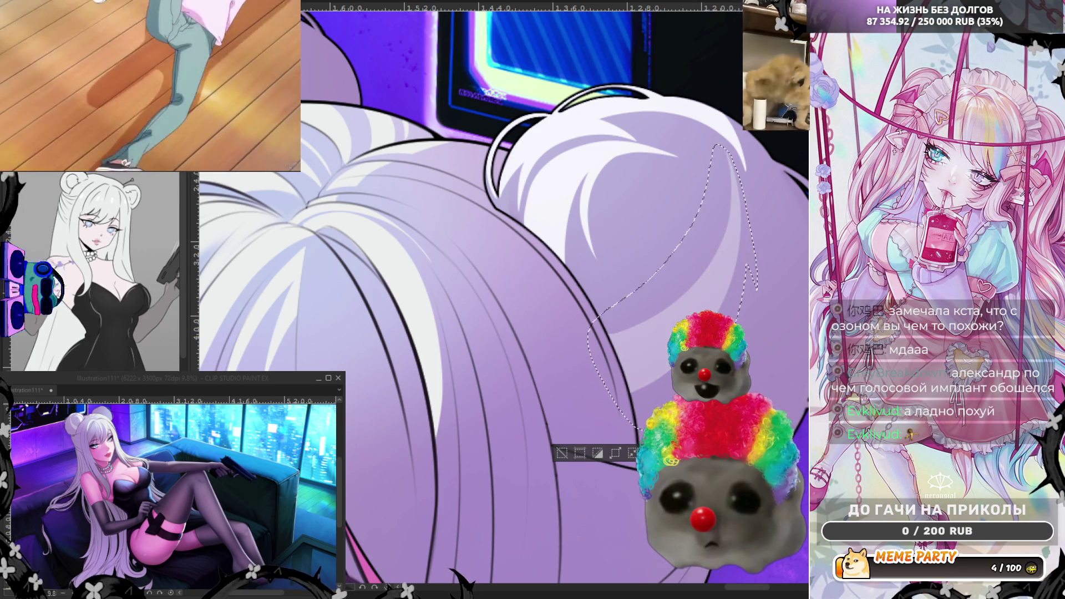
key("ctrl+d")
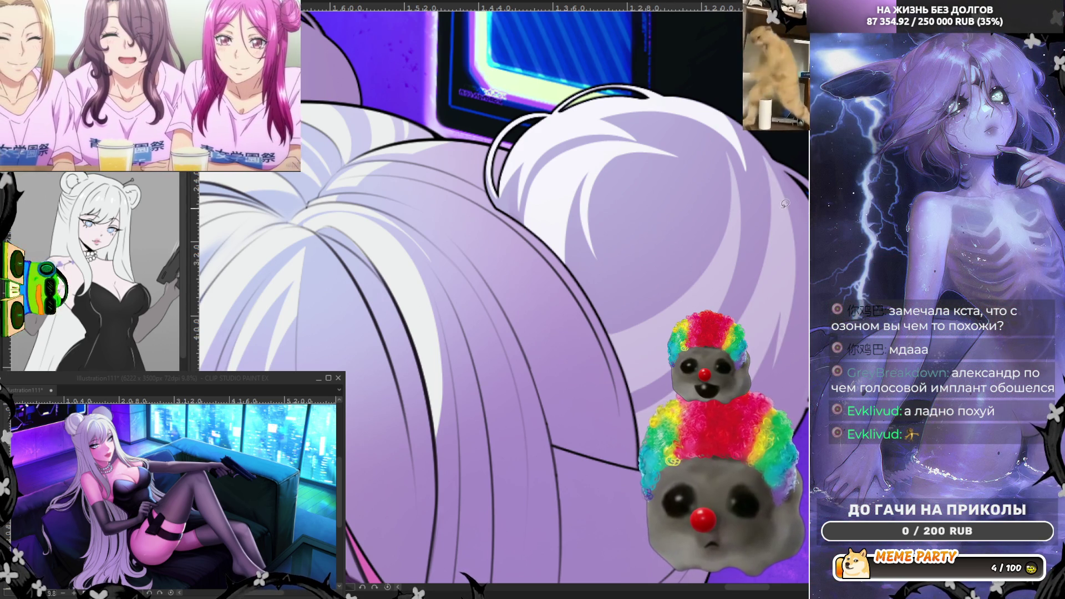
mouse_move(600, 266)
left_mouse_down()
mouse_move(646, 284)
mouse_move(710, 239)
mouse_move(690, 179)
mouse_move(633, 183)
mouse_move(626, 229)
mouse_move(686, 196)
mouse_move(679, 256)
left_mouse_up()
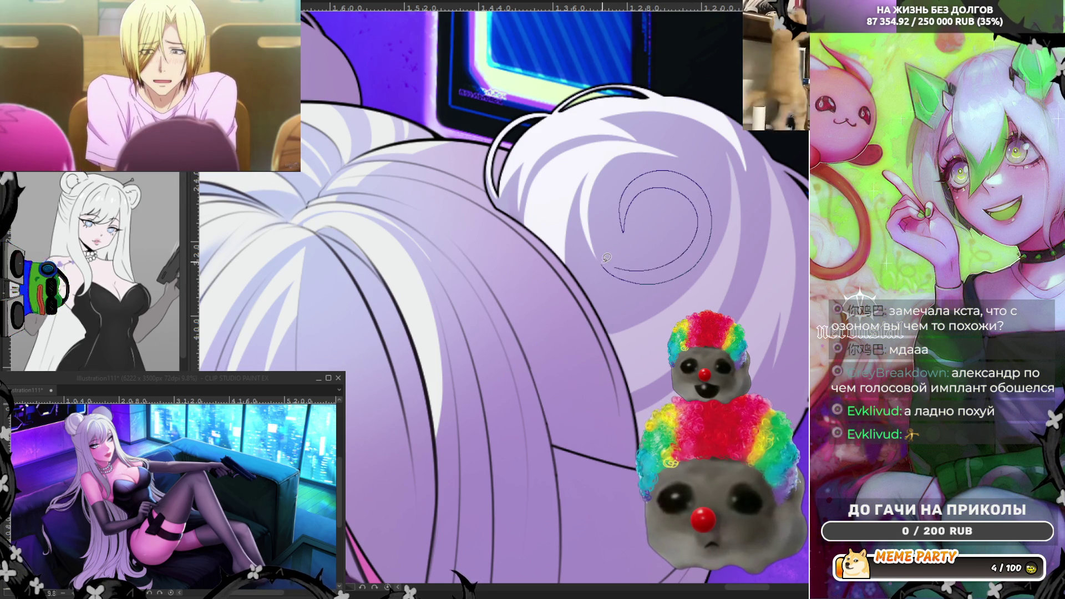
left_click_drag(595, 239, 602, 234)
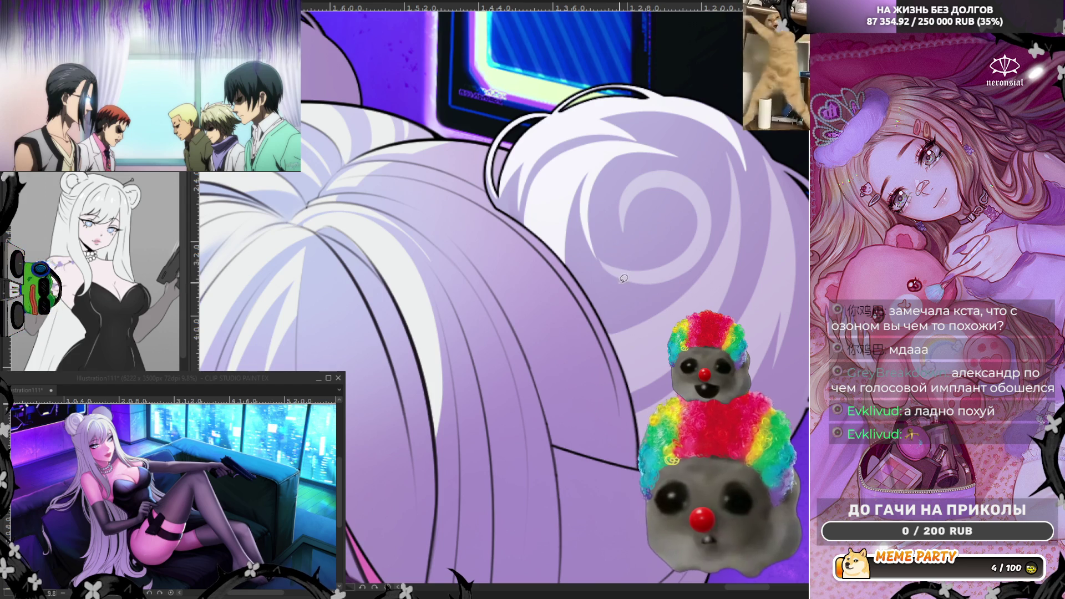
left_click_drag(640, 296, 638, 294)
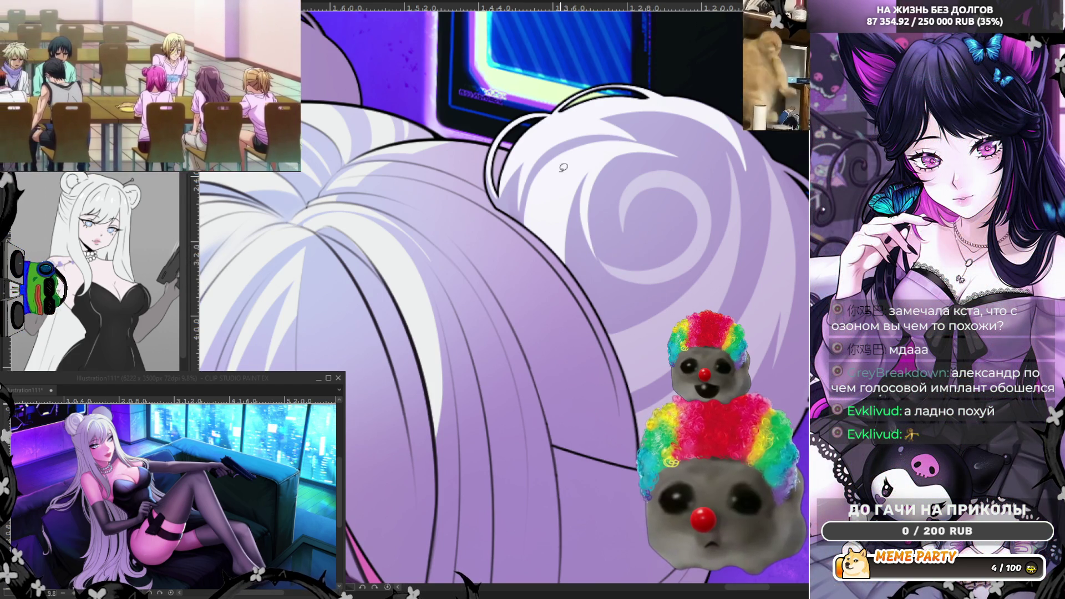
- Unmirror the view and ink thin curved strokes along the hair edge
key("h")
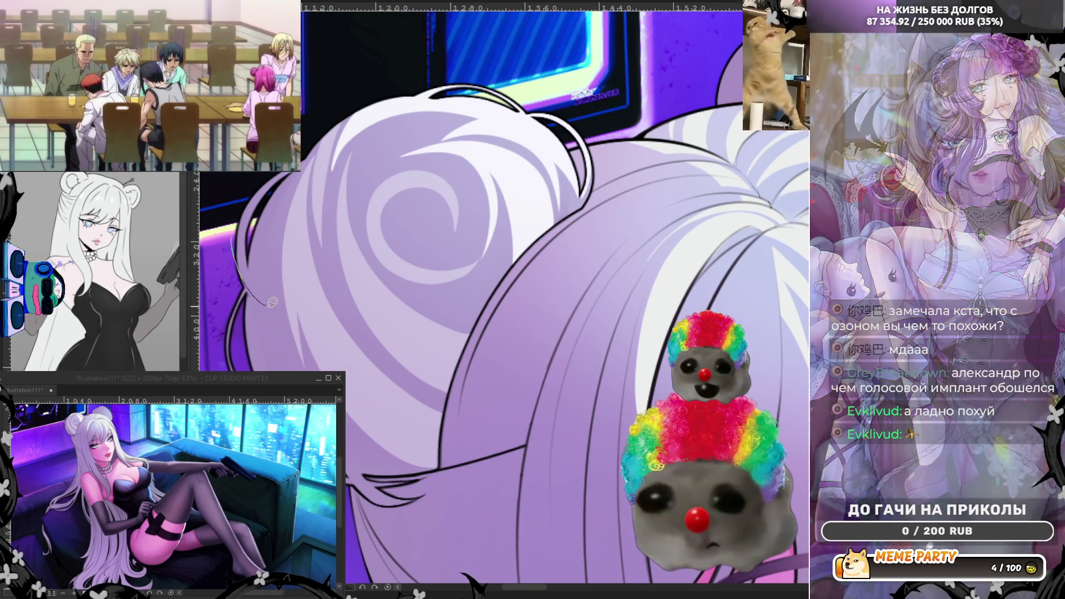
left_click_drag(233, 239, 267, 305)
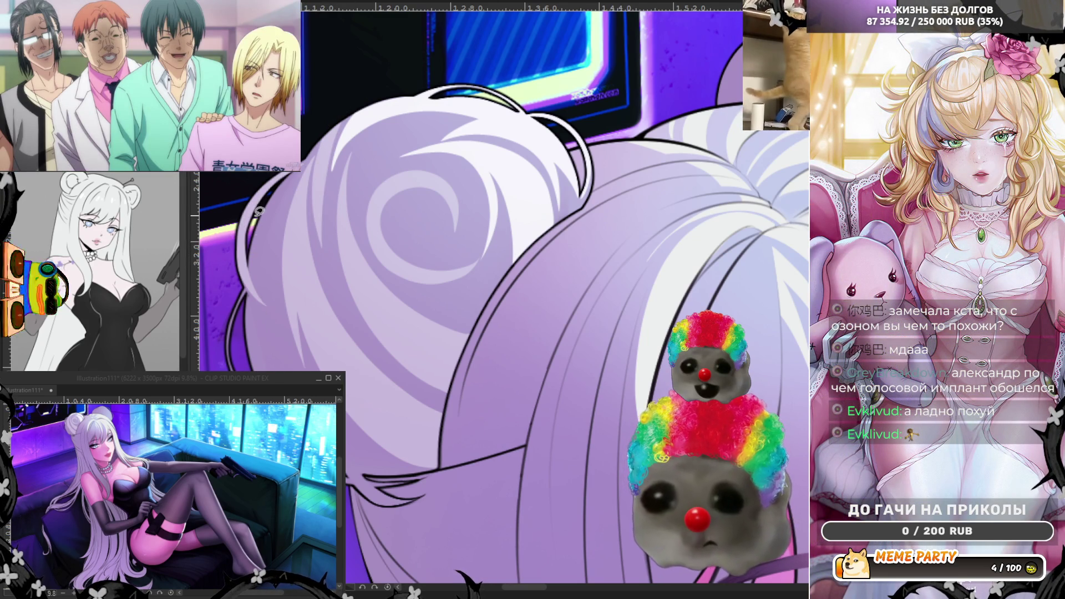
left_click_drag(252, 222, 283, 319)
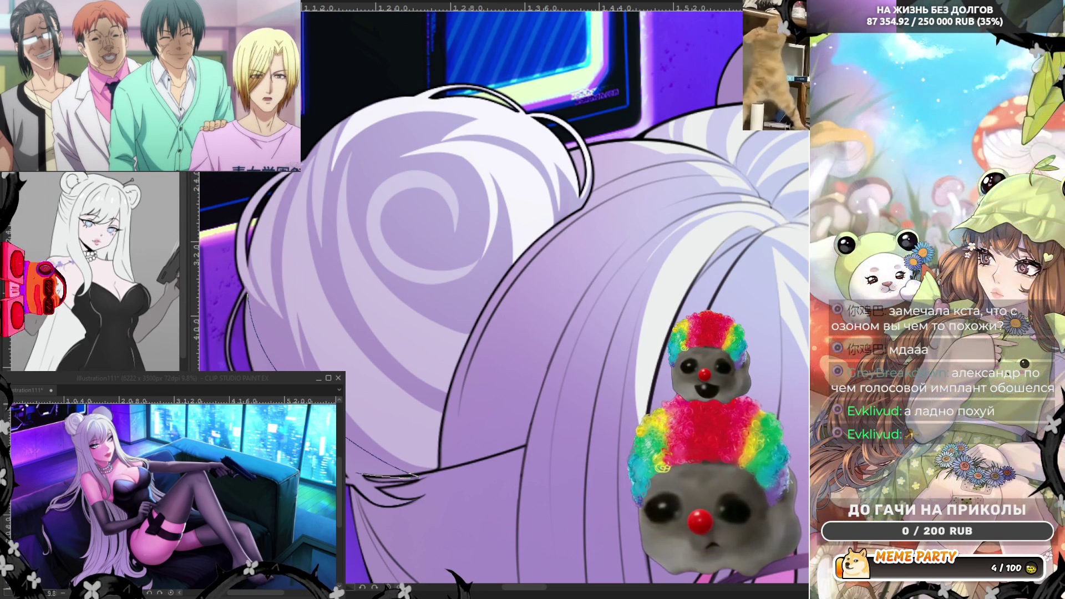
left_click_drag(442, 491, 348, 501)
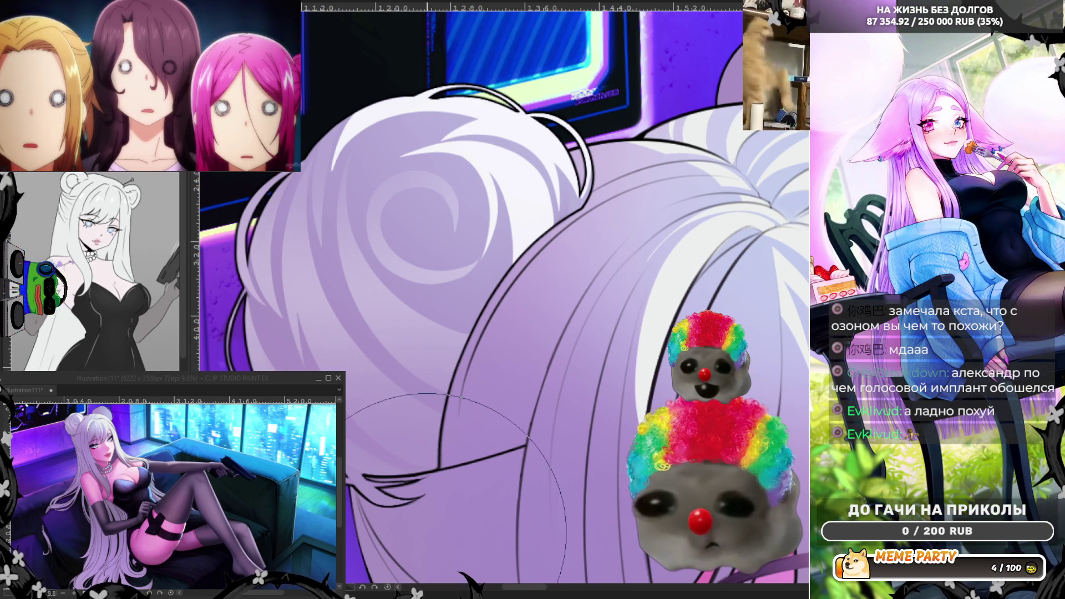
scroll(320, 178, "down", 5)
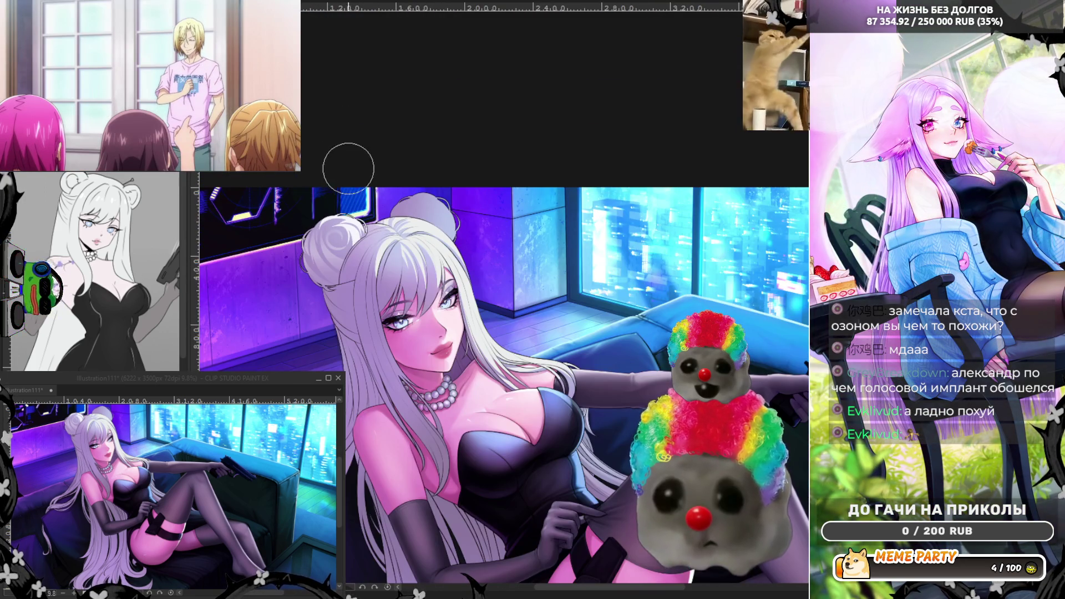
- Draw three thin light strands down the bangs to the eye, then mirror the view
scroll(338, 271, "up", 3)
scroll(524, 139, "up", 2)
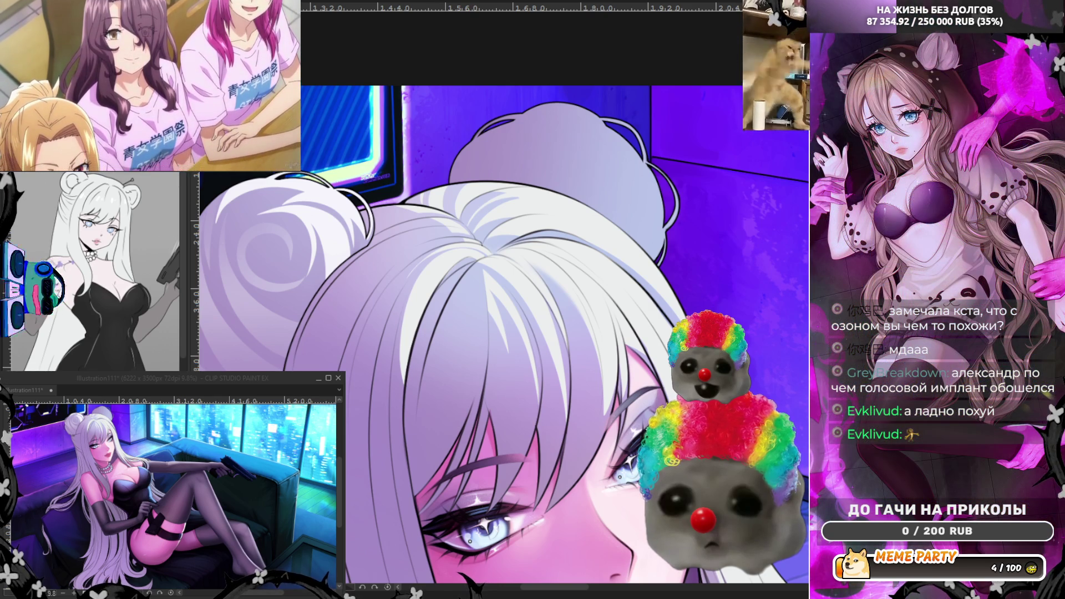
scroll(422, 231, "down", 1)
scroll(422, 232, "up", 2)
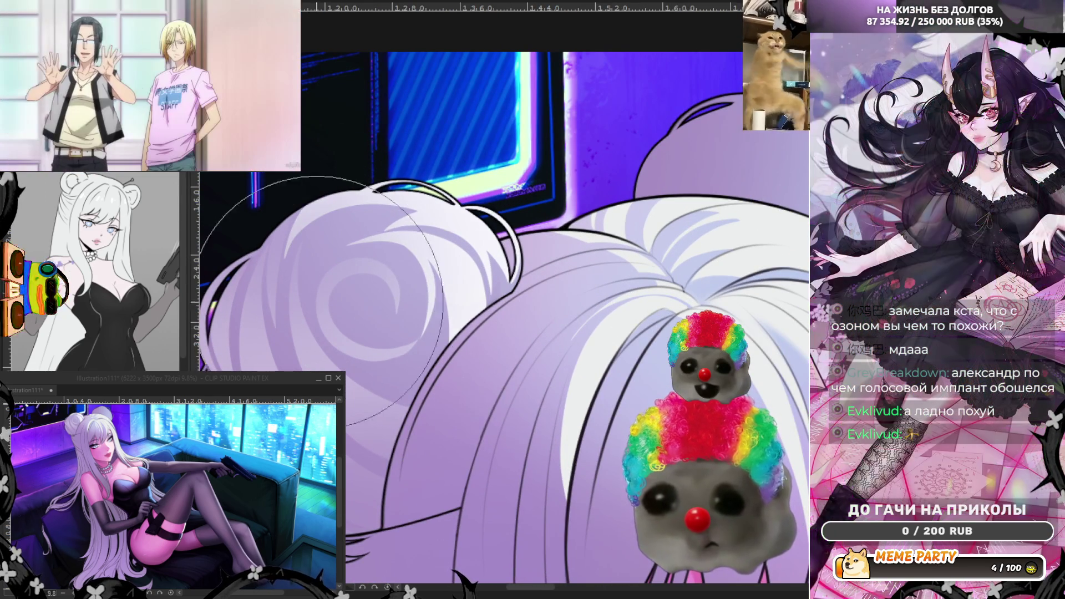
scroll(330, 379, "down", 5)
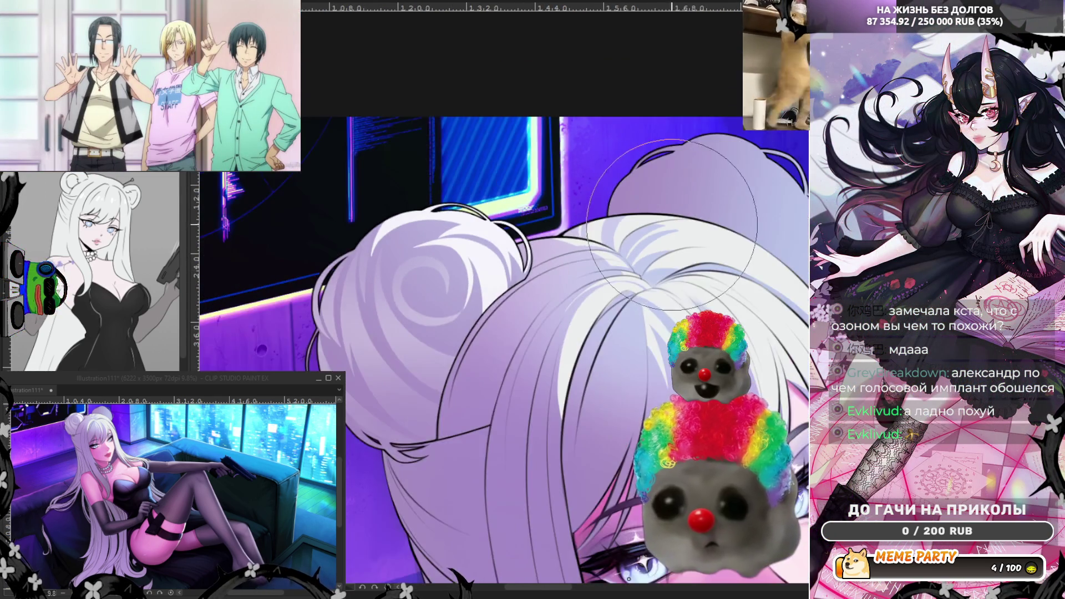
scroll(543, 327, "up", 2)
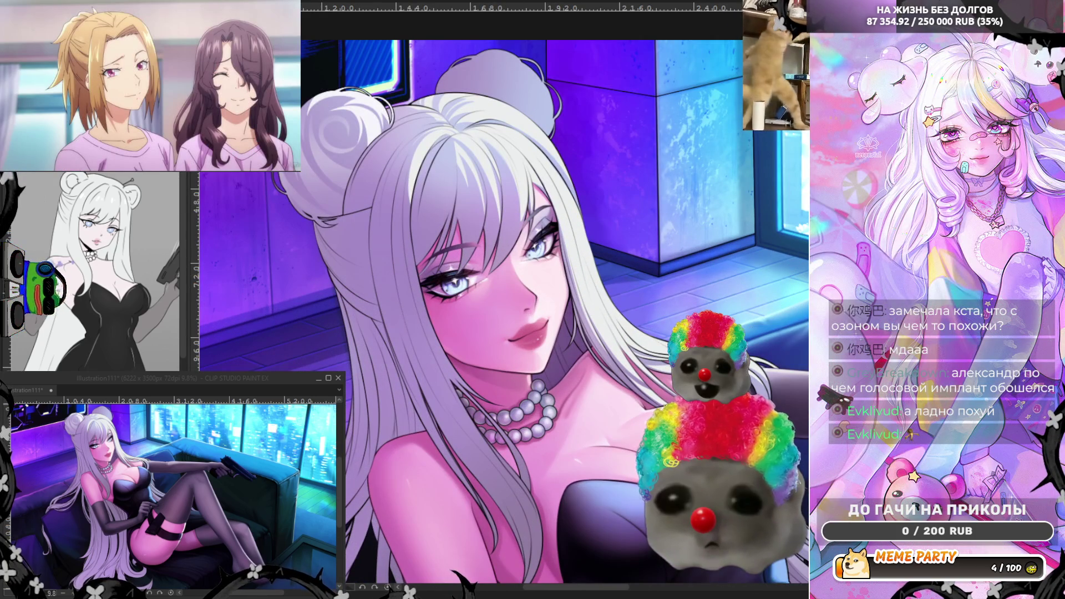
scroll(541, 350, "up", 2)
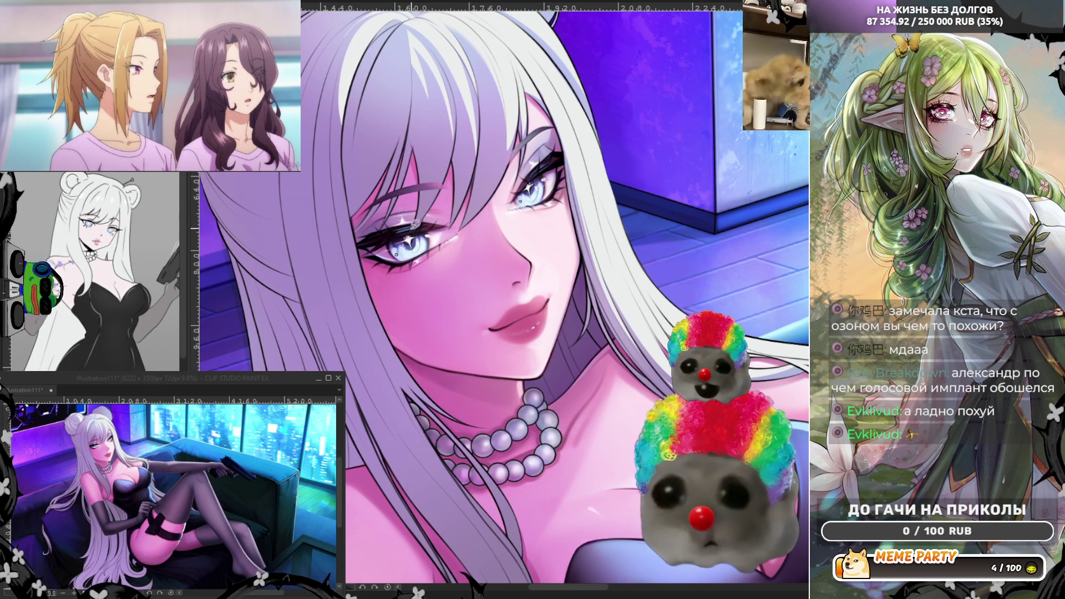
left_click_drag(415, 225, 447, 123)
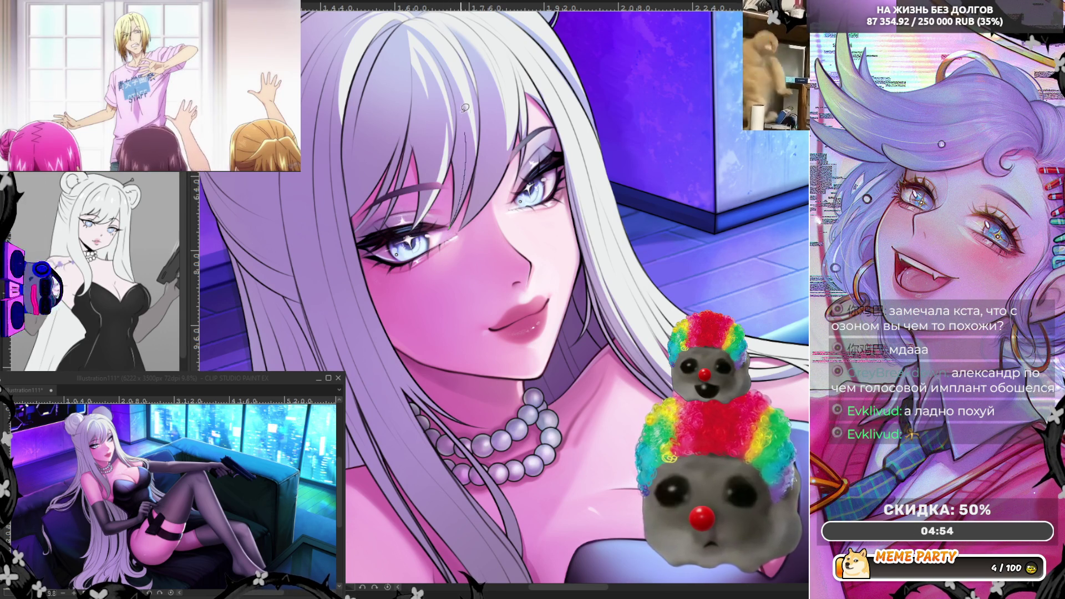
left_click_drag(465, 107, 466, 224)
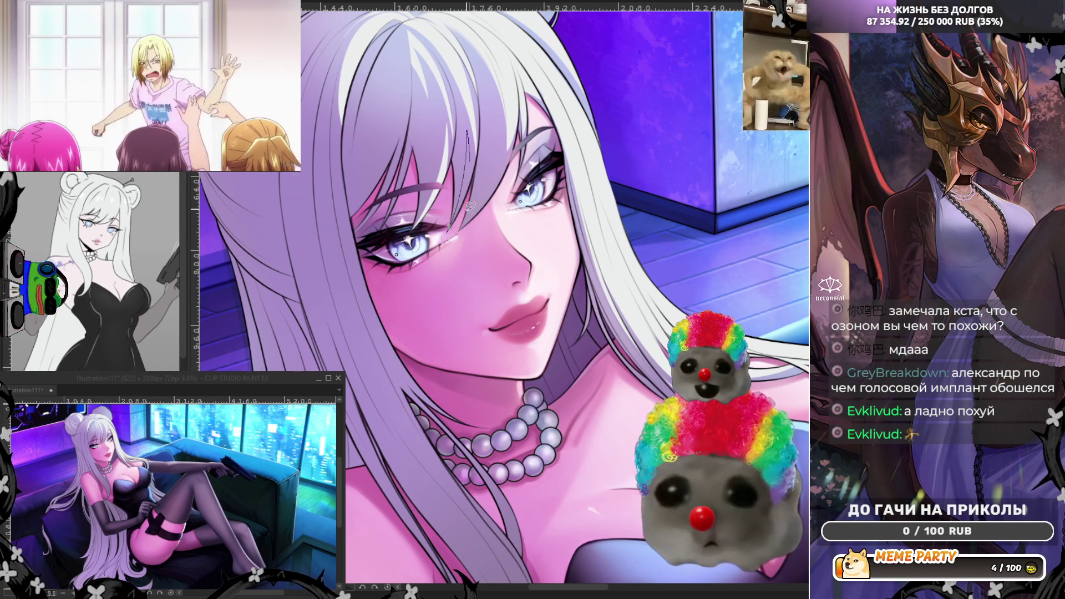
key("ctrl+z")
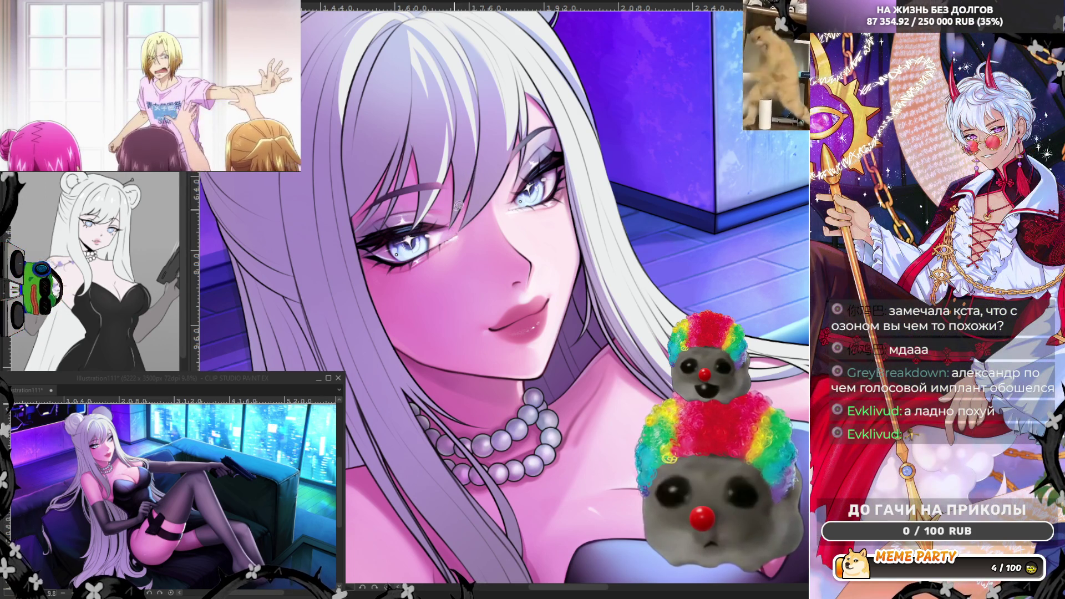
left_click_drag(470, 116, 473, 161)
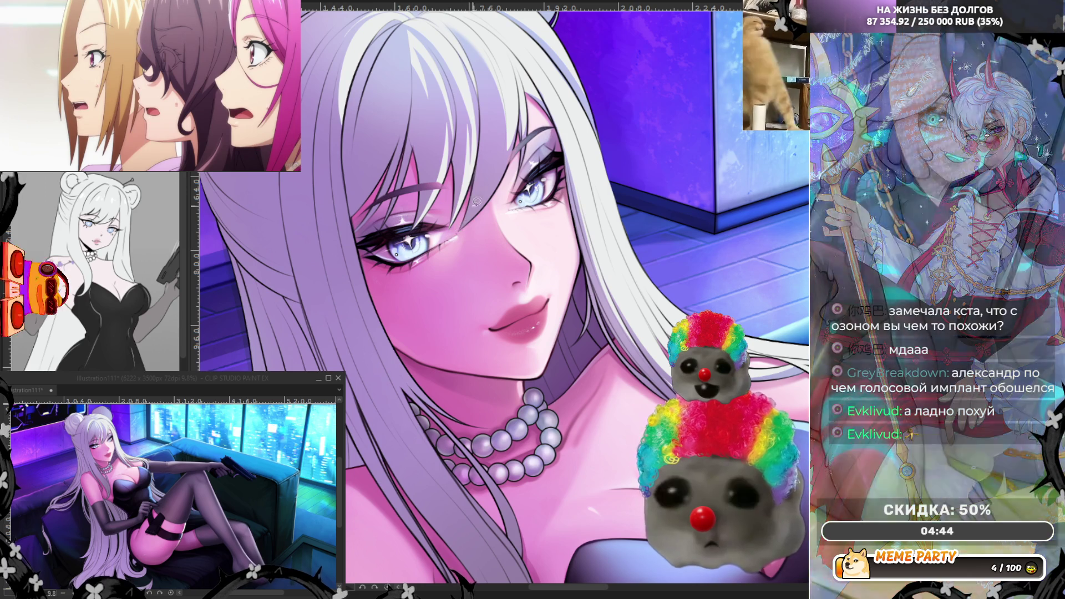
left_click_drag(474, 126, 449, 228)
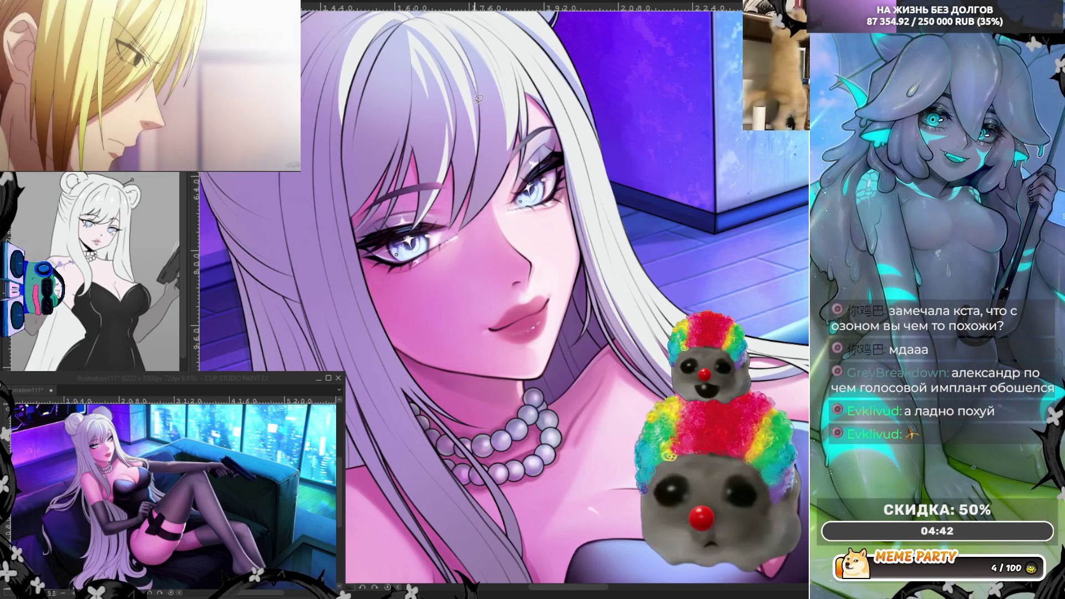
key("h")
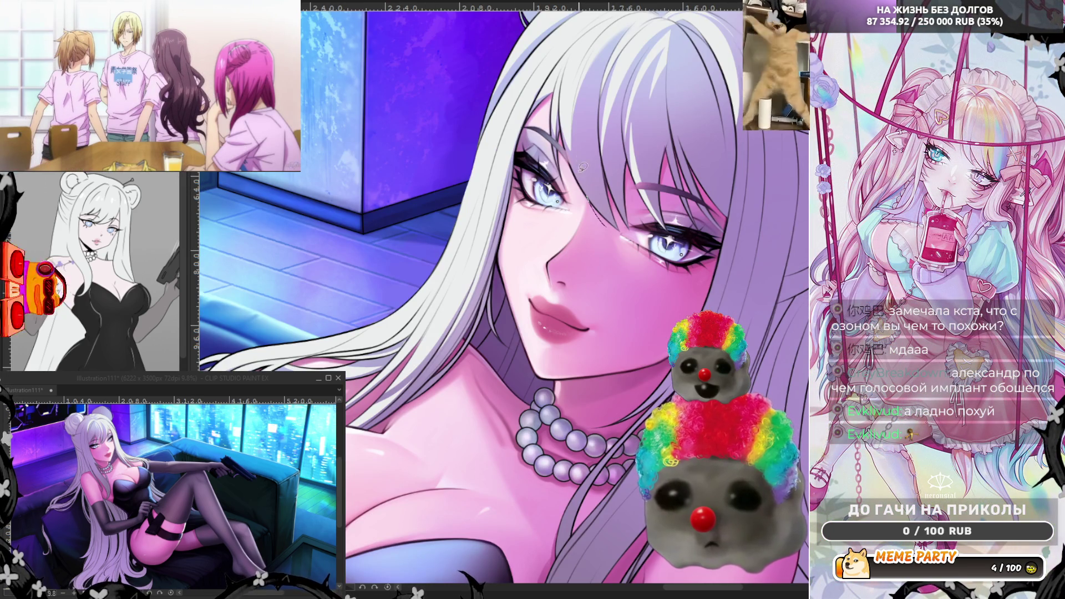
- Redraw a faint light strand beside the right eye
key("ctrl+z")
left_click_drag(580, 101, 618, 229)
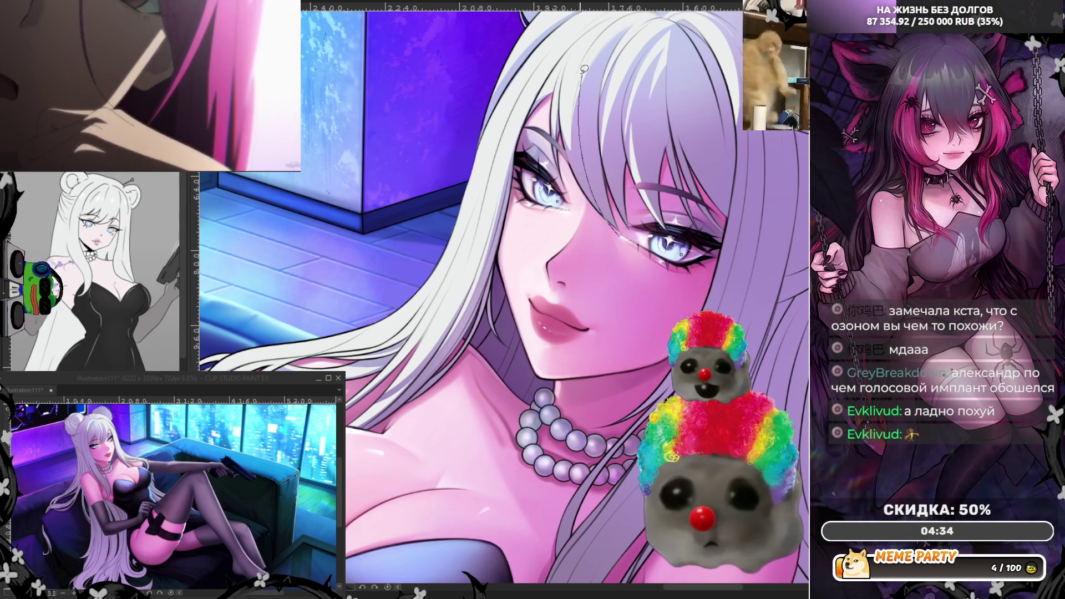
key("ctrl+z")
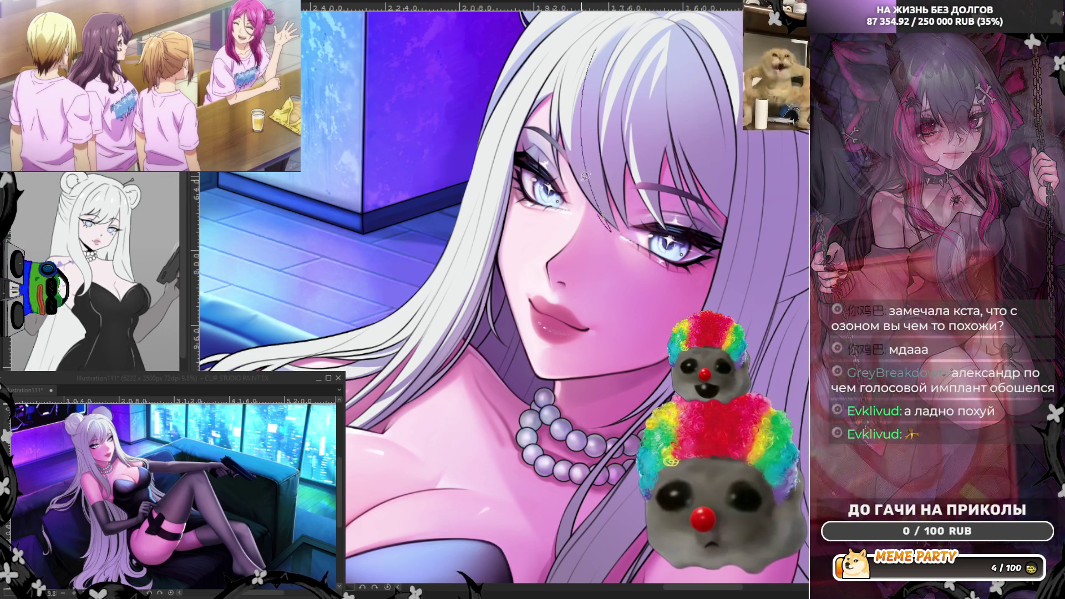
left_click_drag(617, 229, 583, 73)
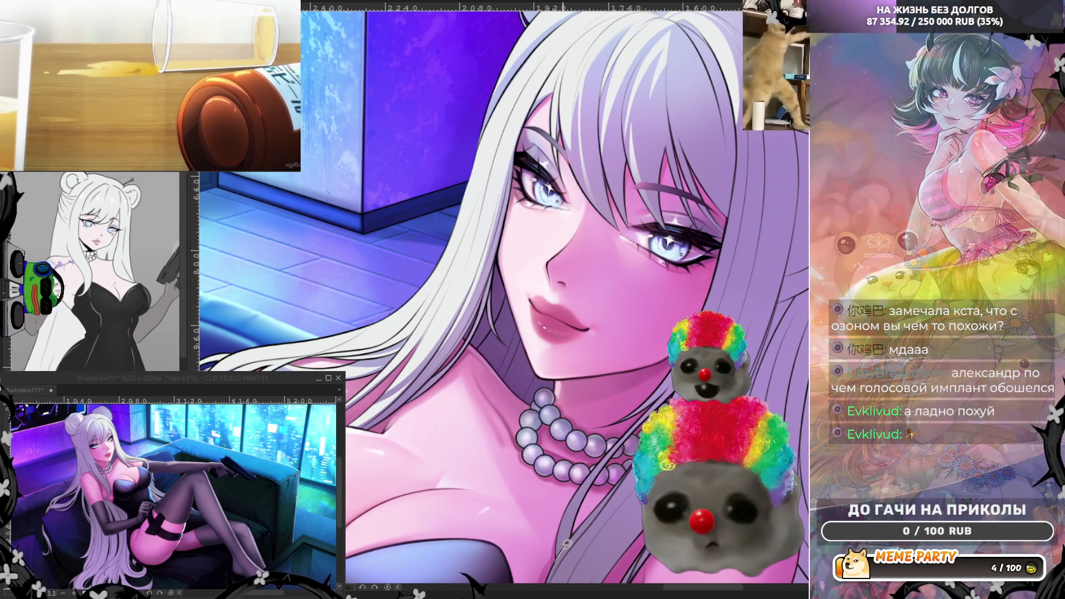
- Add thin light strands along the lower hair and hair edge, then unmirror the view
mouse_move(566, 544)
left_mouse_down()
mouse_move(638, 419)
mouse_move(528, 557)
left_mouse_up()
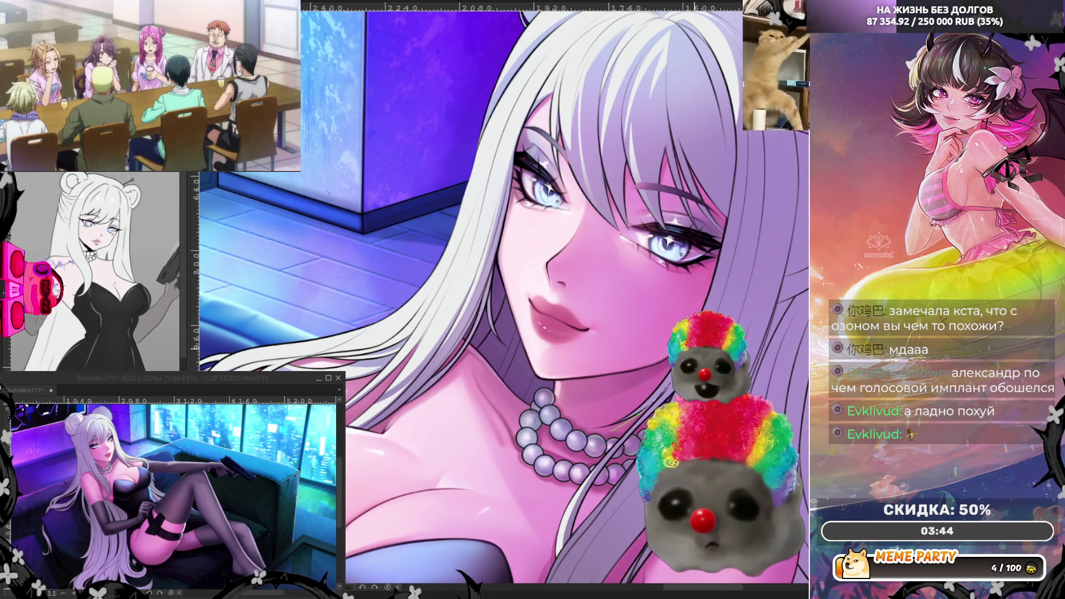
left_click_drag(727, 242, 657, 339)
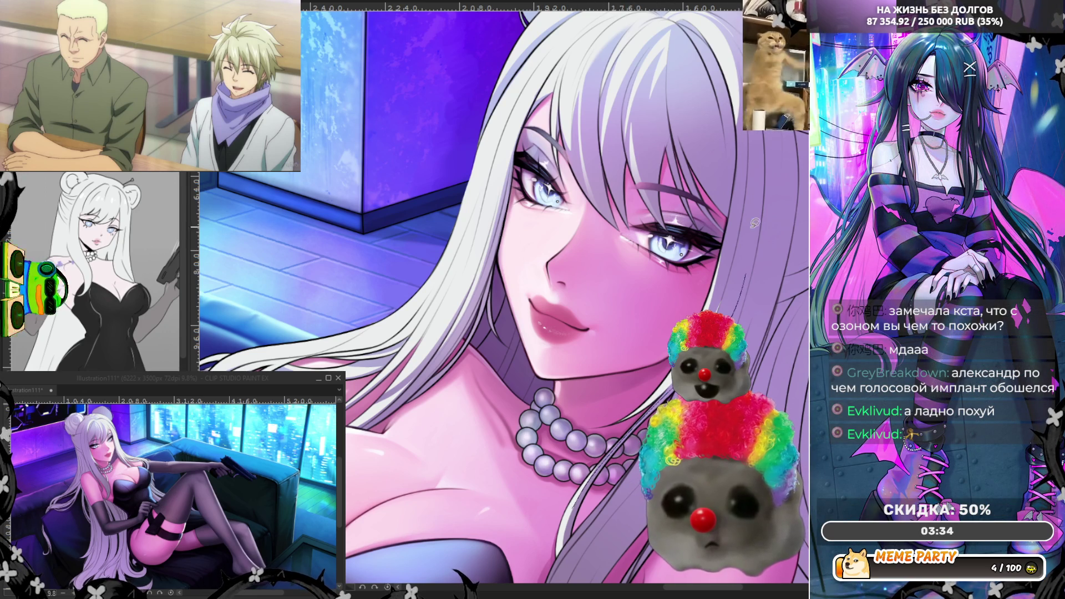
left_click_drag(754, 230, 719, 313)
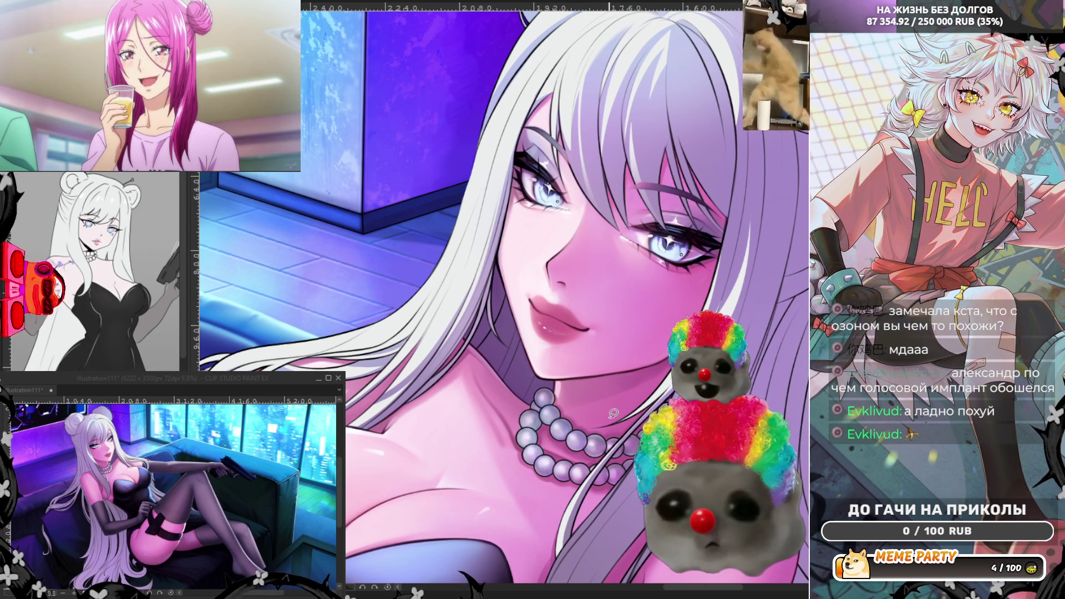
key("h")
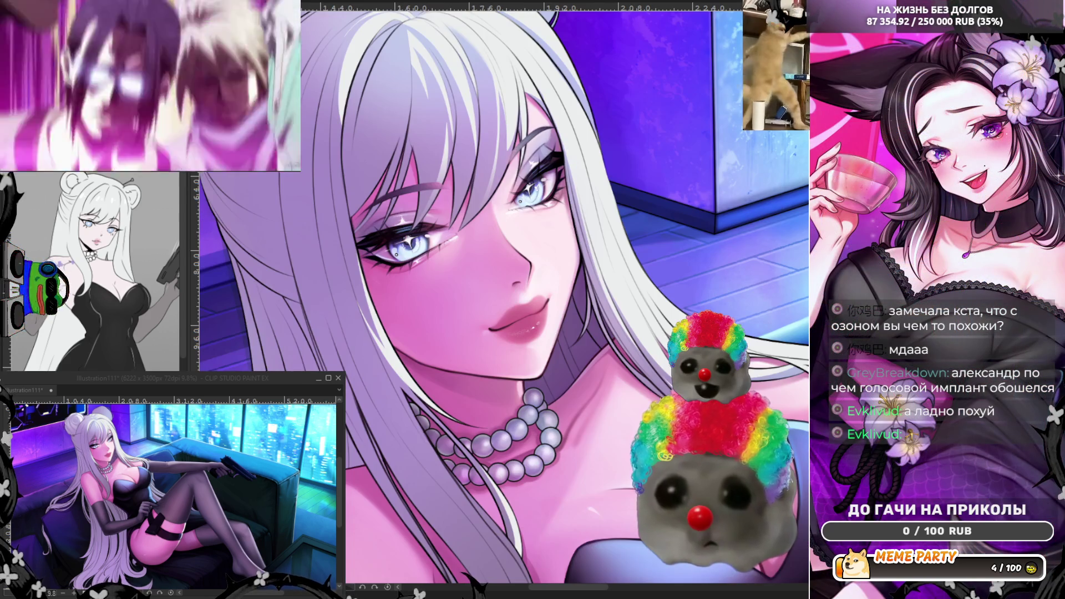
scroll(468, 206, "down", 5)
- Add a light strand down the long hair beside the necklace, then mirror the view
scroll(444, 183, "up", 5)
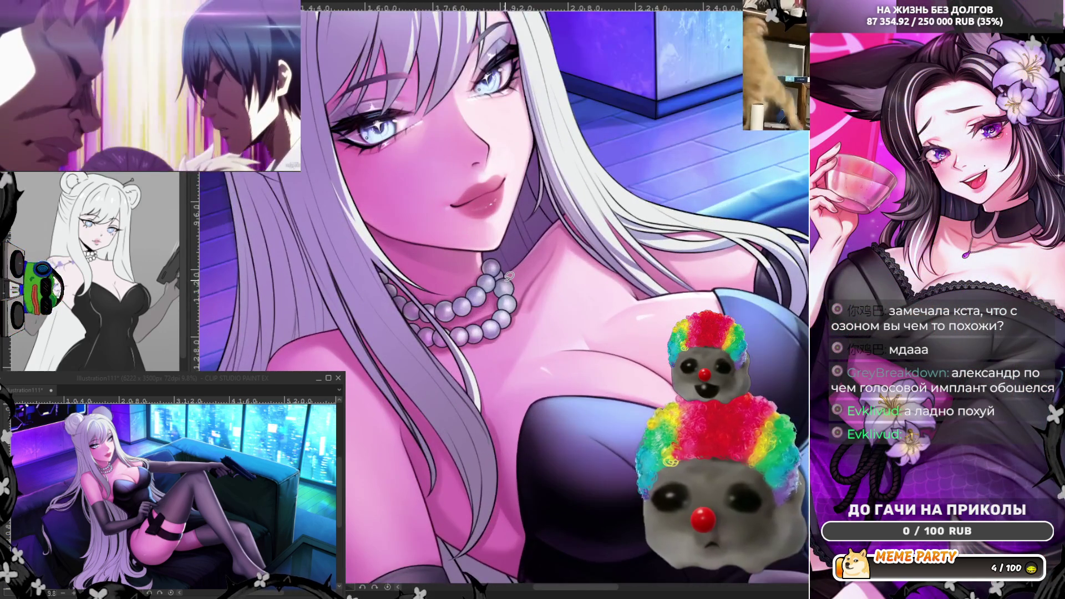
scroll(388, 273, "up", 2)
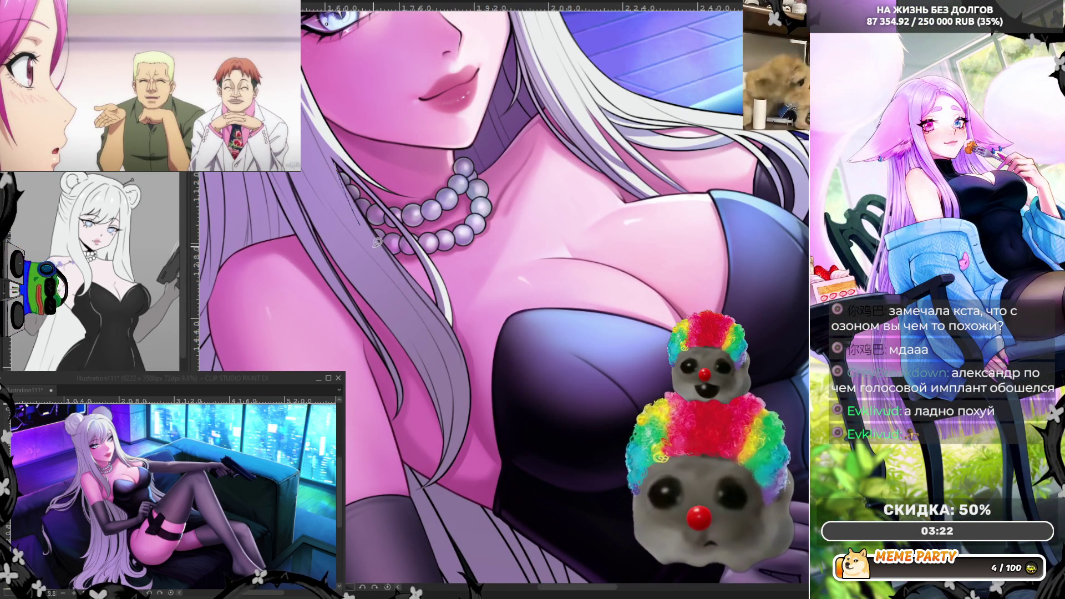
left_click_drag(427, 311, 456, 349)
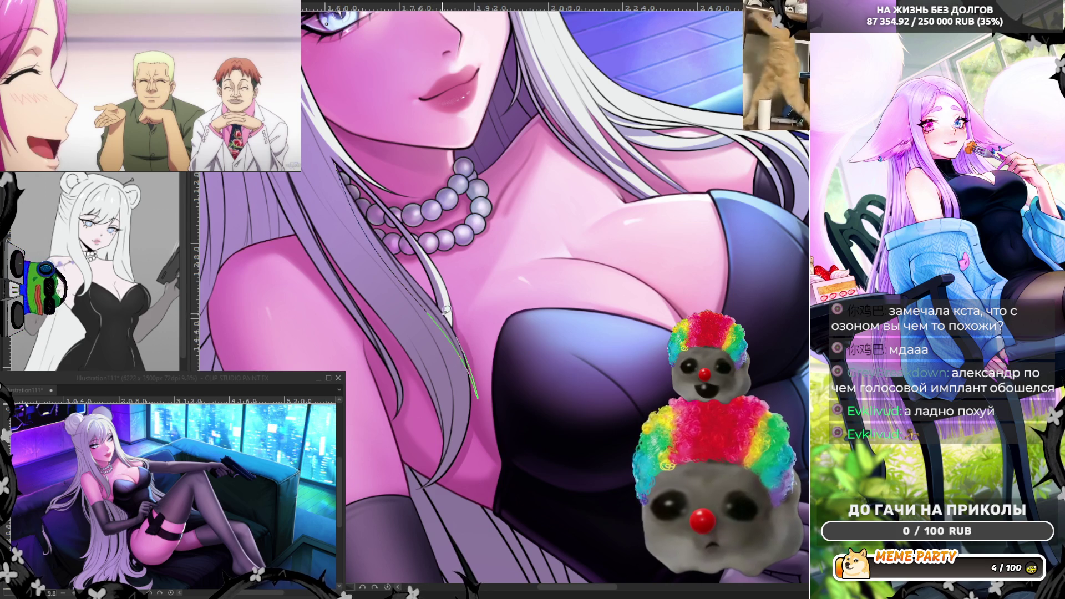
key("ctrl+z")
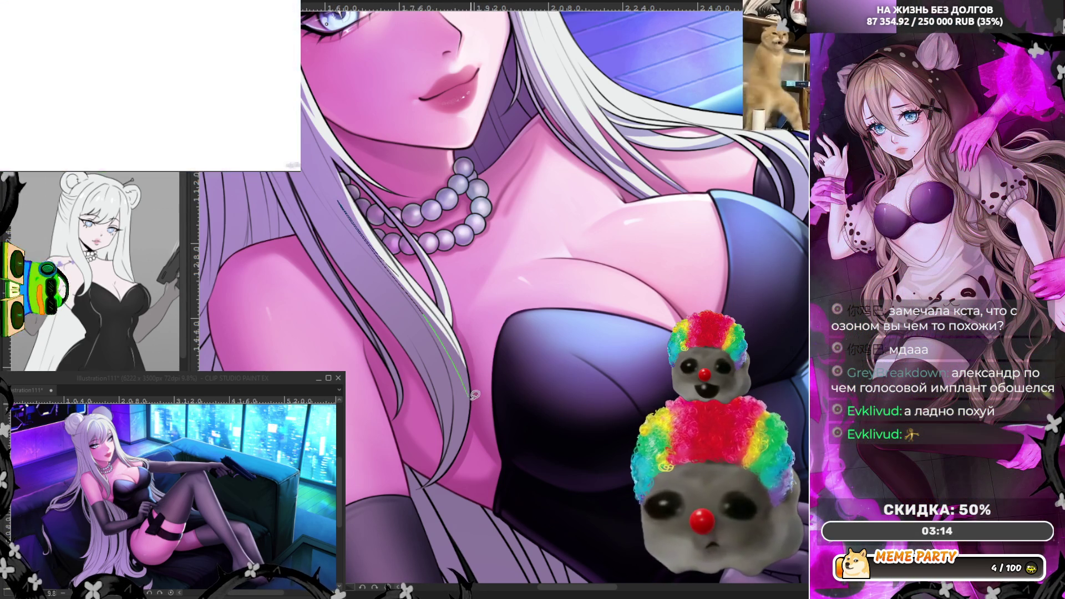
left_click_drag(334, 212, 427, 324)
key("ctrl+z")
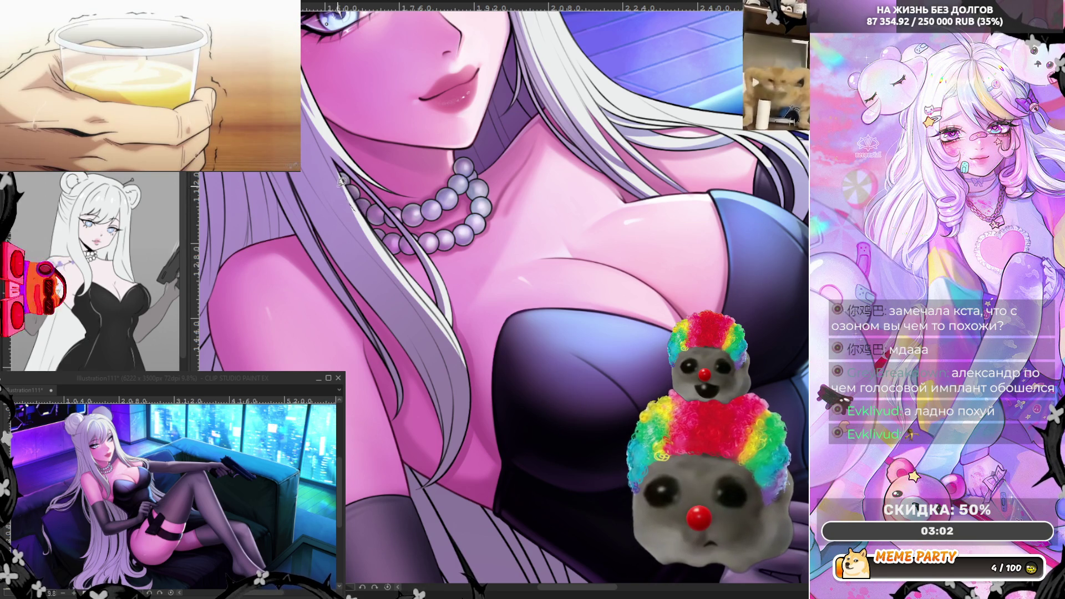
left_click_drag(355, 211, 431, 319)
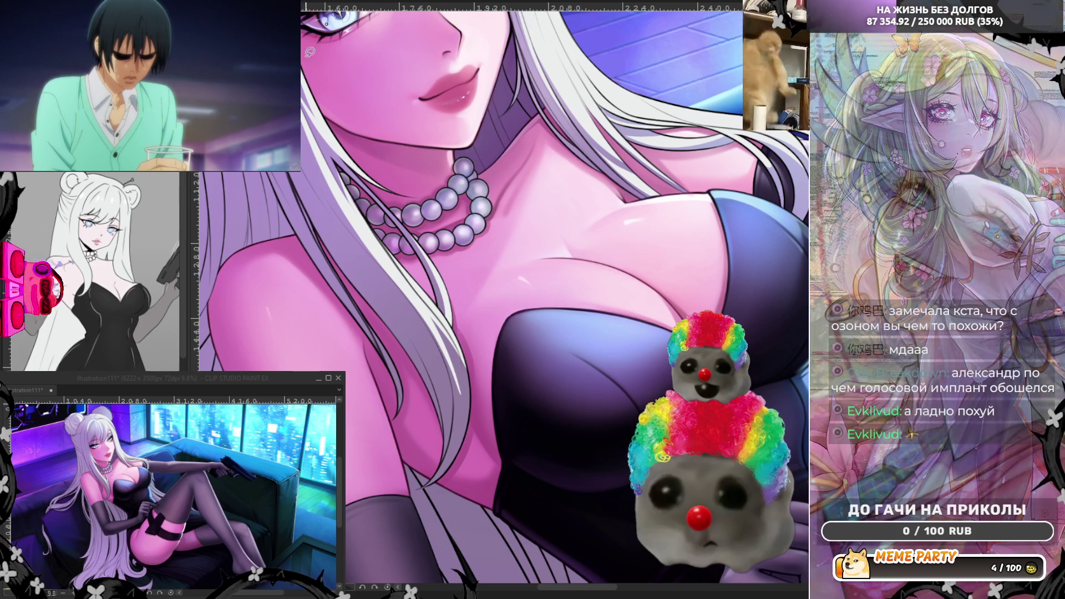
key("h")
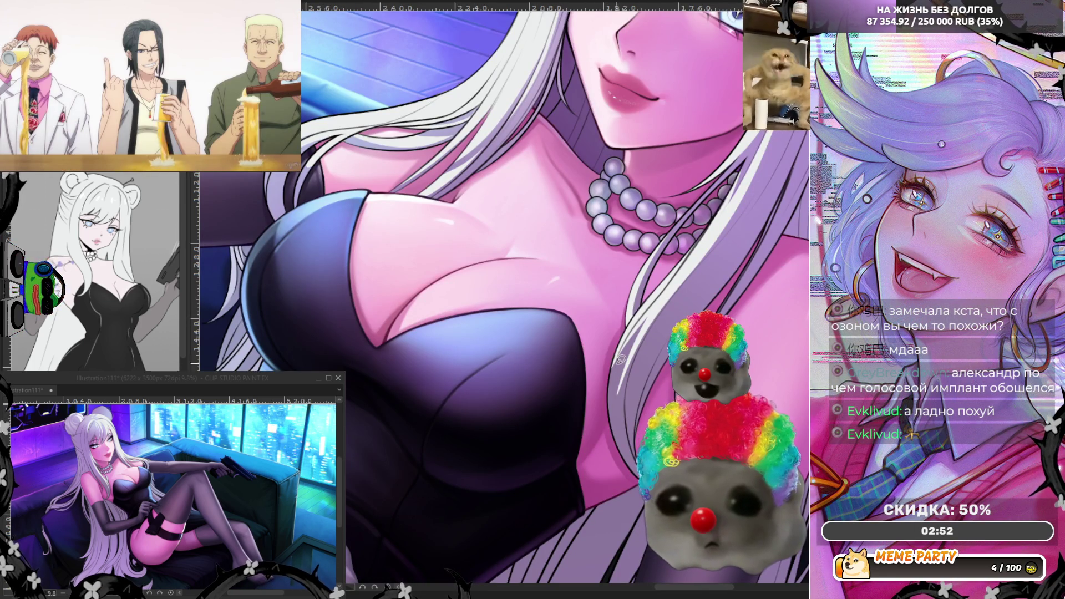
- Draw four faint highlight strands along the hair edge next to the chest
left_click_drag(610, 332, 613, 381)
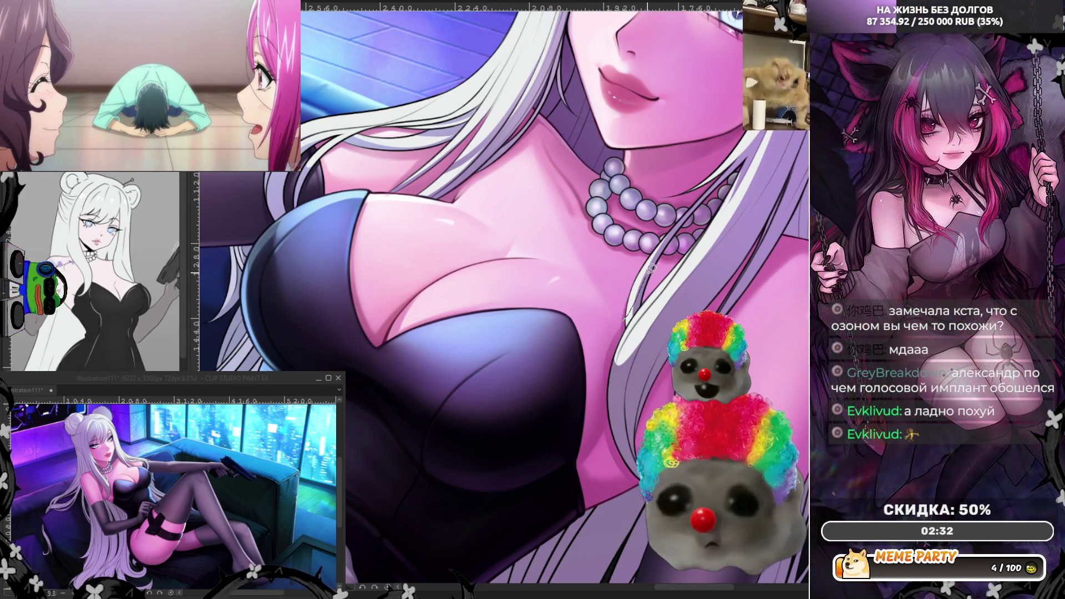
left_click_drag(616, 337, 646, 285)
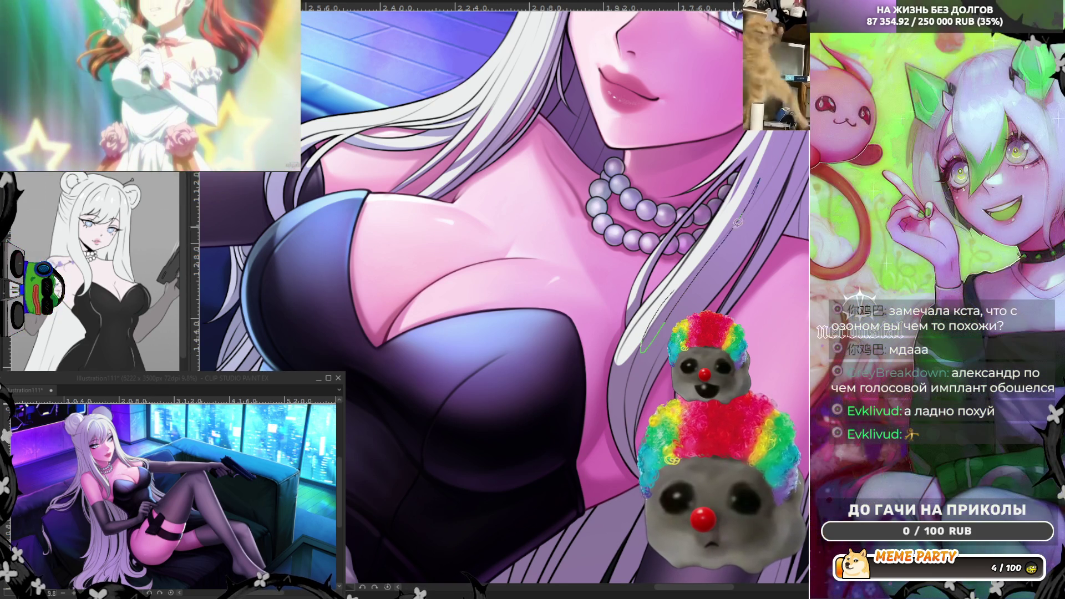
left_click_drag(685, 275, 662, 296)
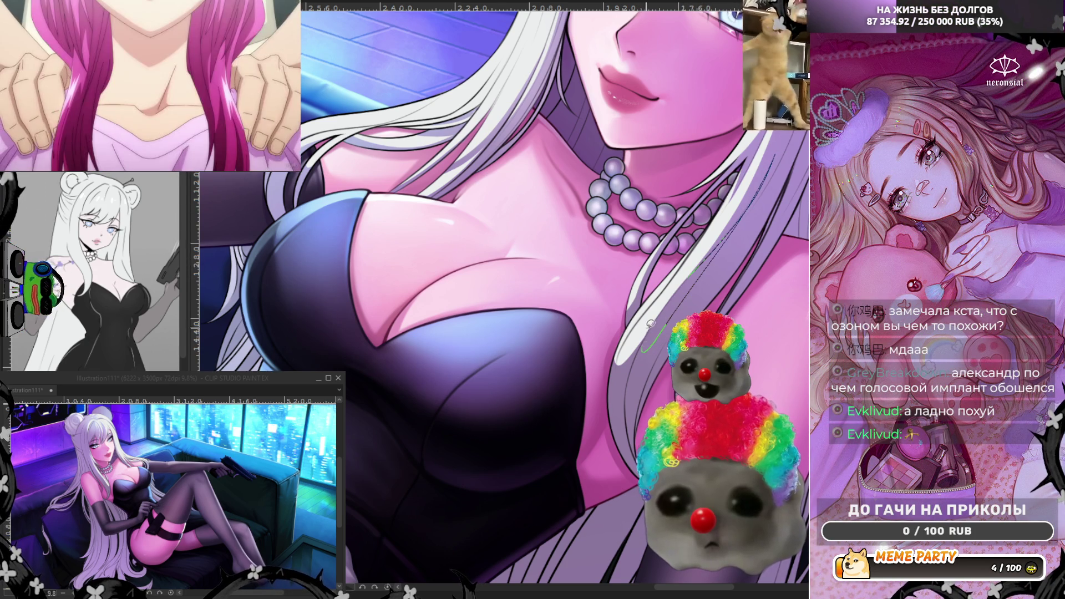
left_click_drag(691, 266, 679, 282)
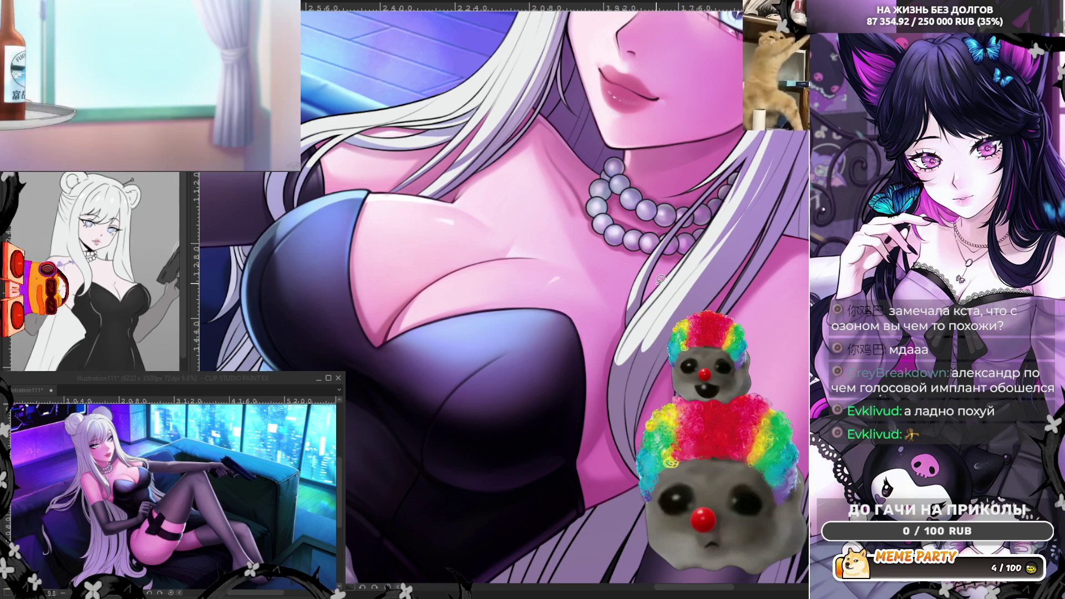
- Zoom to the hair bun and complete the first light highlight shape on it
scroll(660, 279, "down", 6)
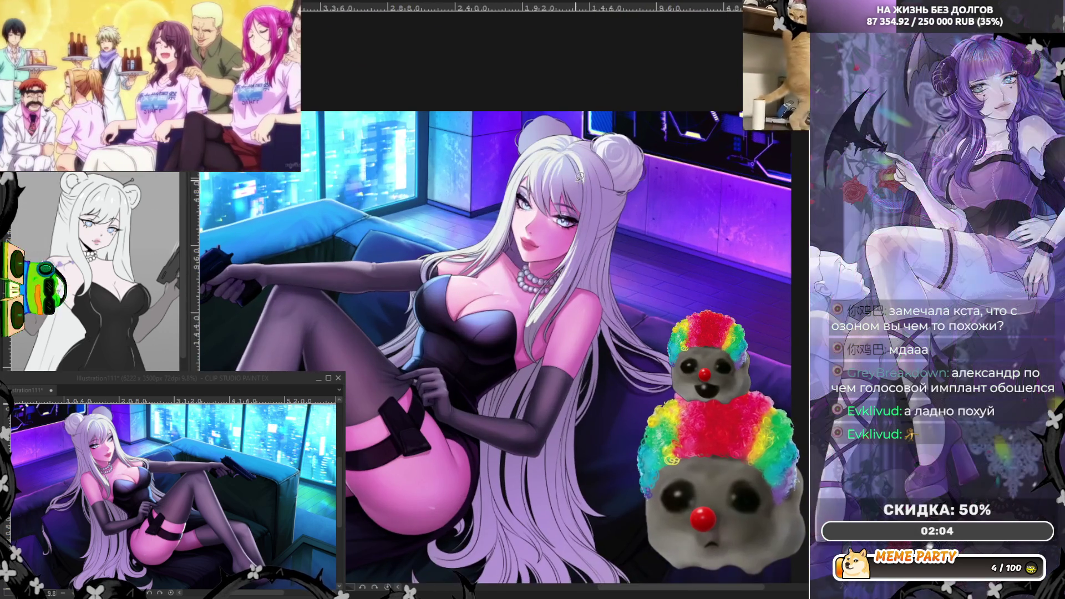
scroll(580, 178, "up", 1)
scroll(546, 189, "up", 1)
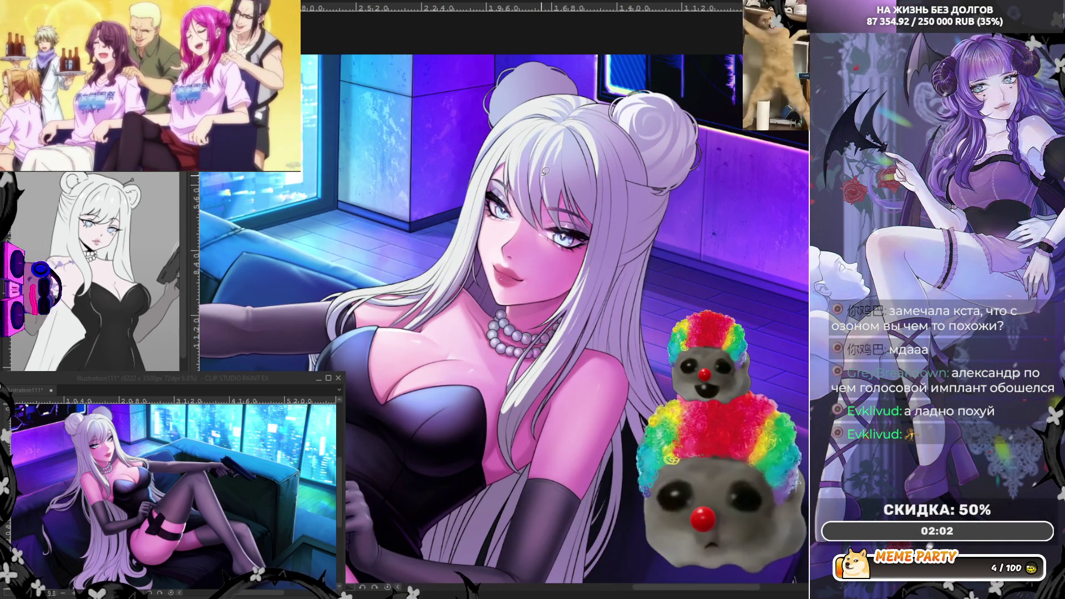
scroll(639, 111, "up", 1)
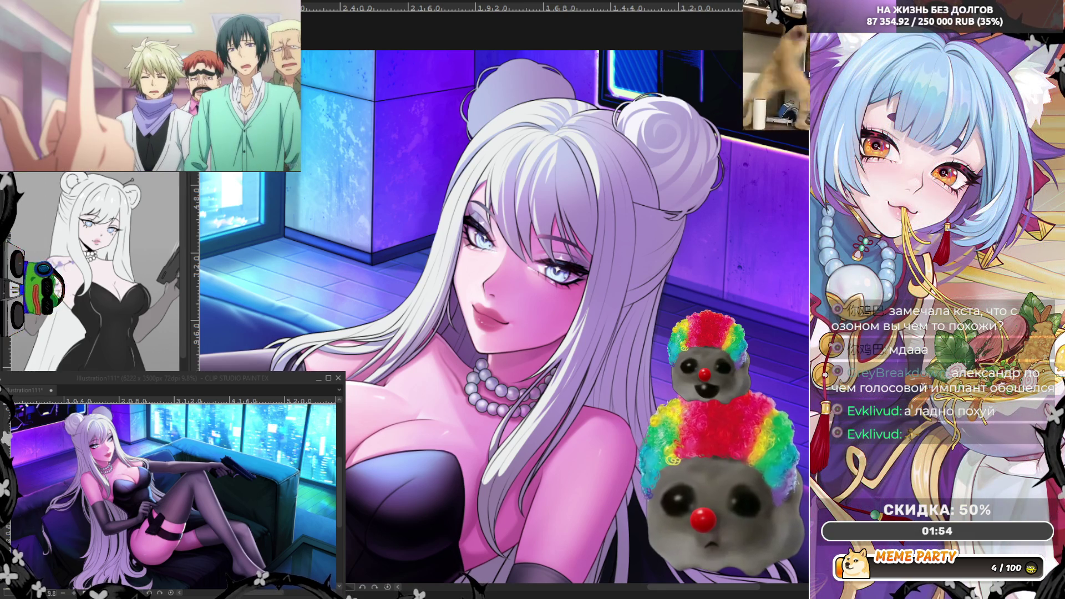
scroll(490, 142, "up", 4)
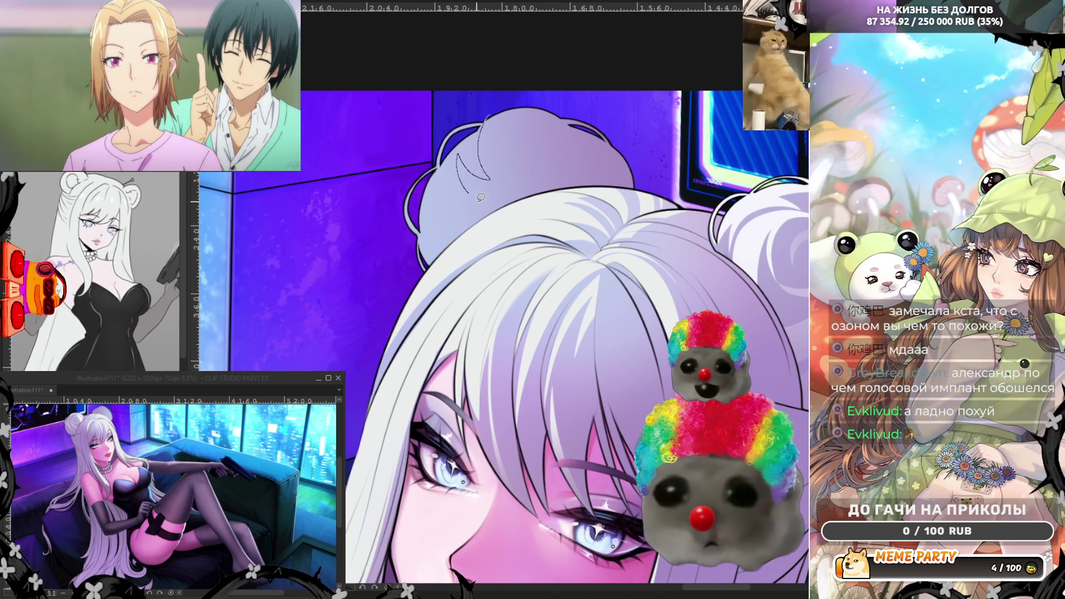
mouse_move(437, 125)
left_mouse_down()
mouse_move(488, 119)
mouse_move(459, 218)
mouse_move(477, 99)
mouse_move(499, 91)
left_mouse_up()
- Fill a lighter highlight shape along the bun's left edge
mouse_move(439, 166)
left_mouse_down()
mouse_move(459, 233)
mouse_move(424, 140)
mouse_move(443, 161)
left_mouse_up()
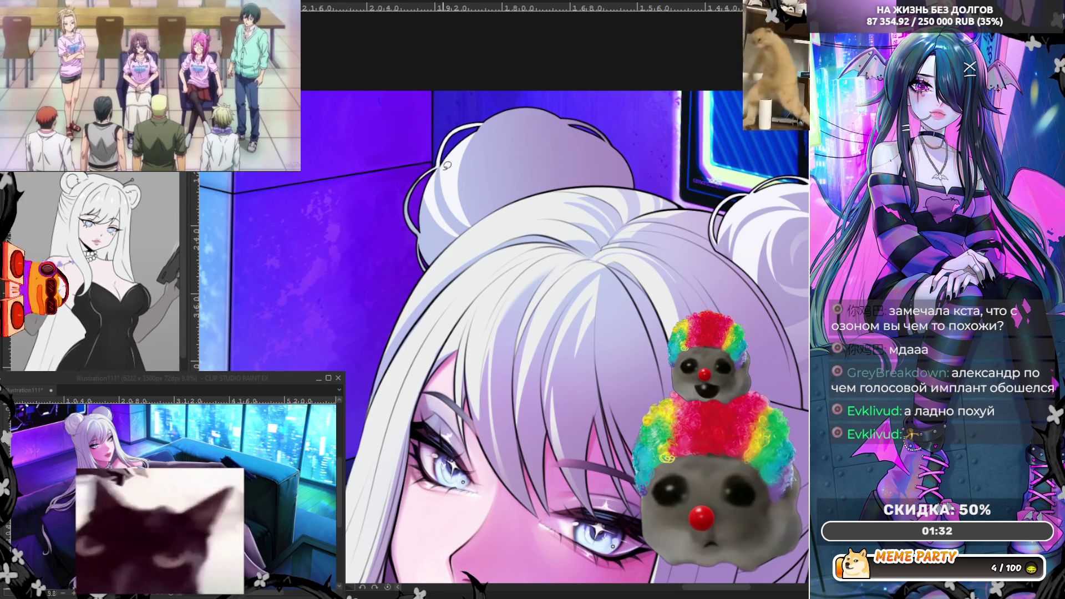
mouse_move(446, 169)
left_mouse_down()
mouse_move(464, 231)
mouse_move(431, 203)
mouse_move(431, 190)
mouse_move(465, 242)
left_mouse_up()
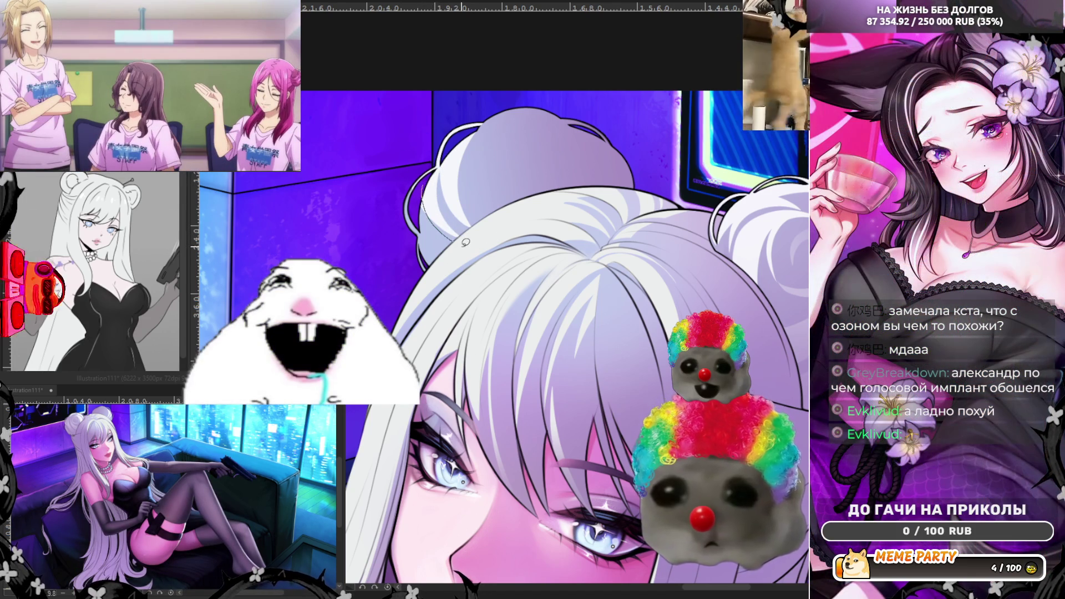
key("ctrl+z")
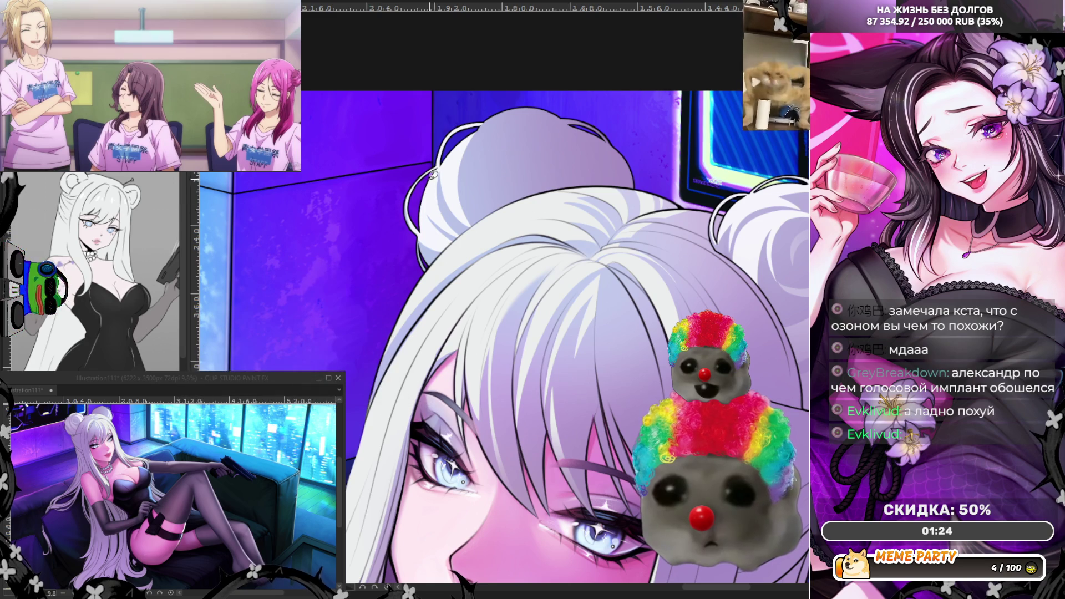
left_click_drag(420, 203, 454, 244)
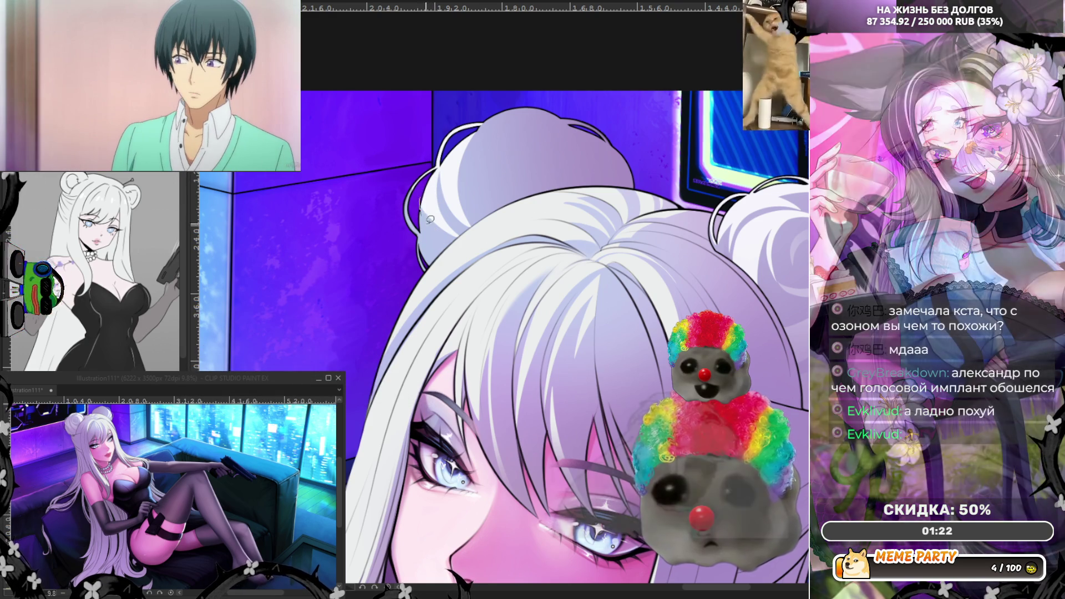
key("ctrl+z")
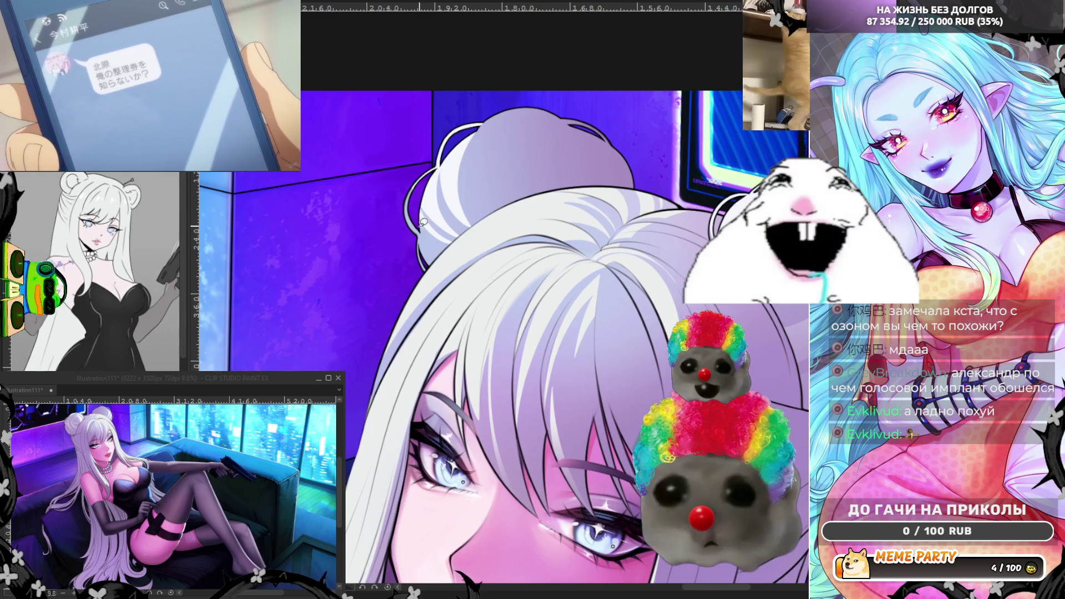
mouse_move(419, 206)
left_mouse_down()
mouse_move(453, 251)
mouse_move(427, 265)
left_mouse_up()
left_click_drag(394, 184, 419, 206)
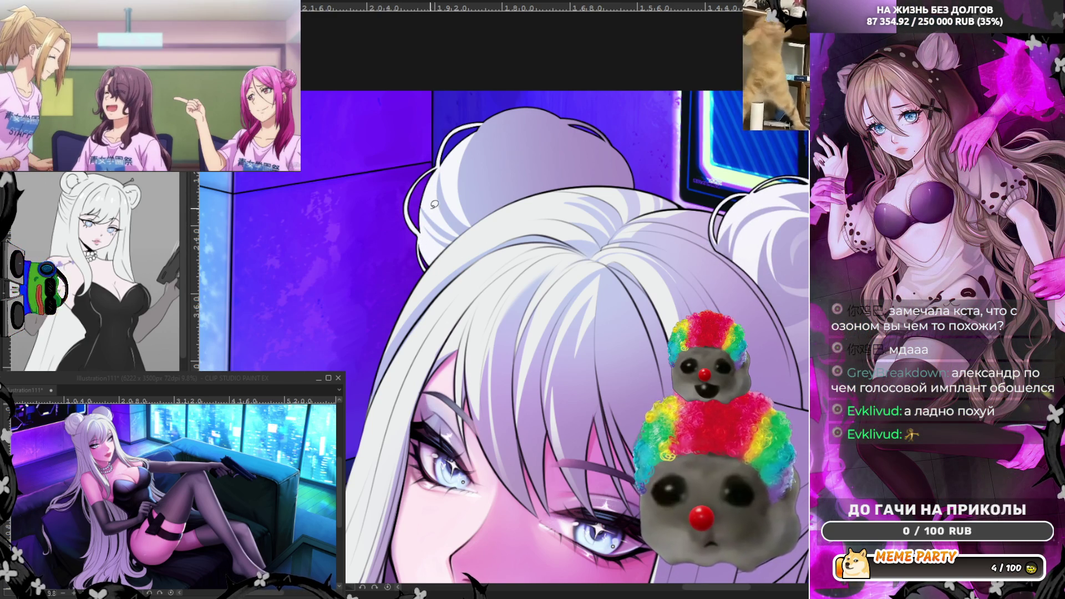
- Add a lighter crescent highlight across the top of the bun and mirror the view
mouse_move(491, 121)
left_mouse_down()
mouse_move(521, 121)
mouse_move(491, 168)
left_mouse_up()
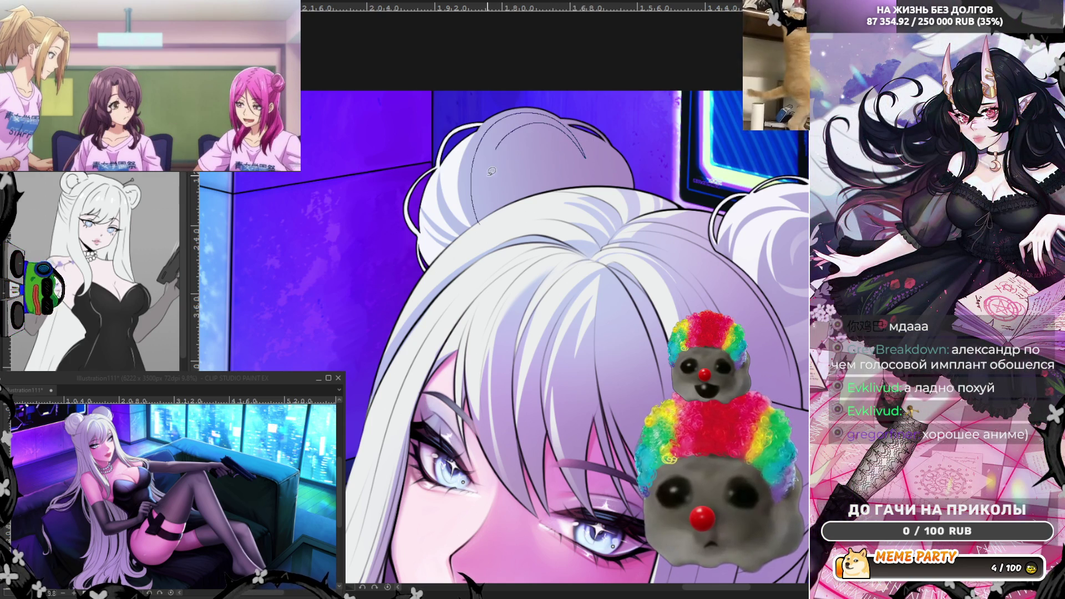
left_click_drag(524, 209, 521, 210)
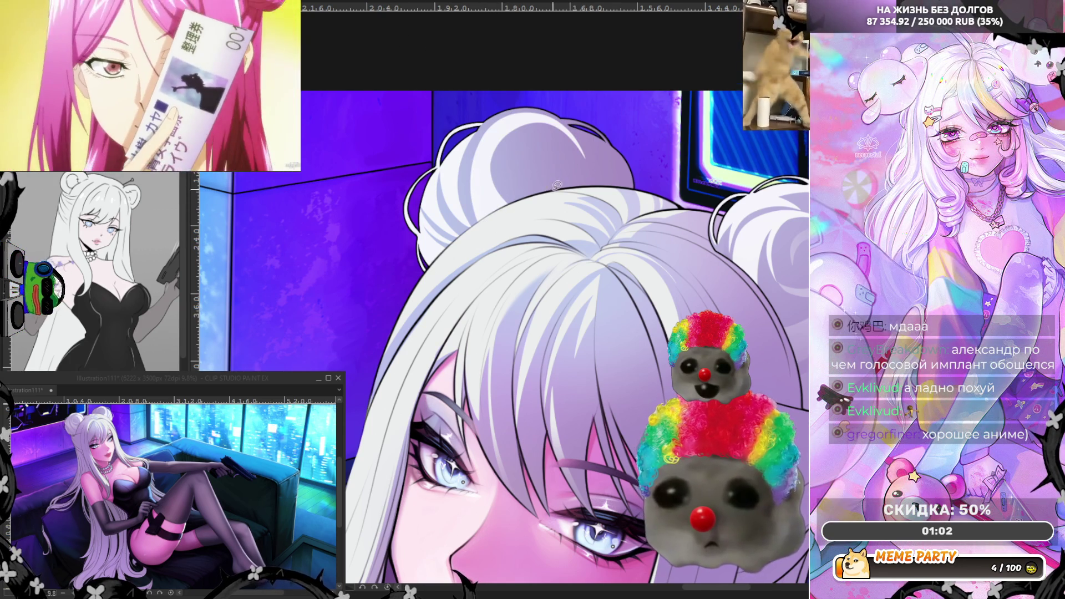
mouse_move(512, 155)
left_mouse_down()
mouse_move(574, 145)
mouse_move(586, 170)
mouse_move(577, 197)
left_mouse_up()
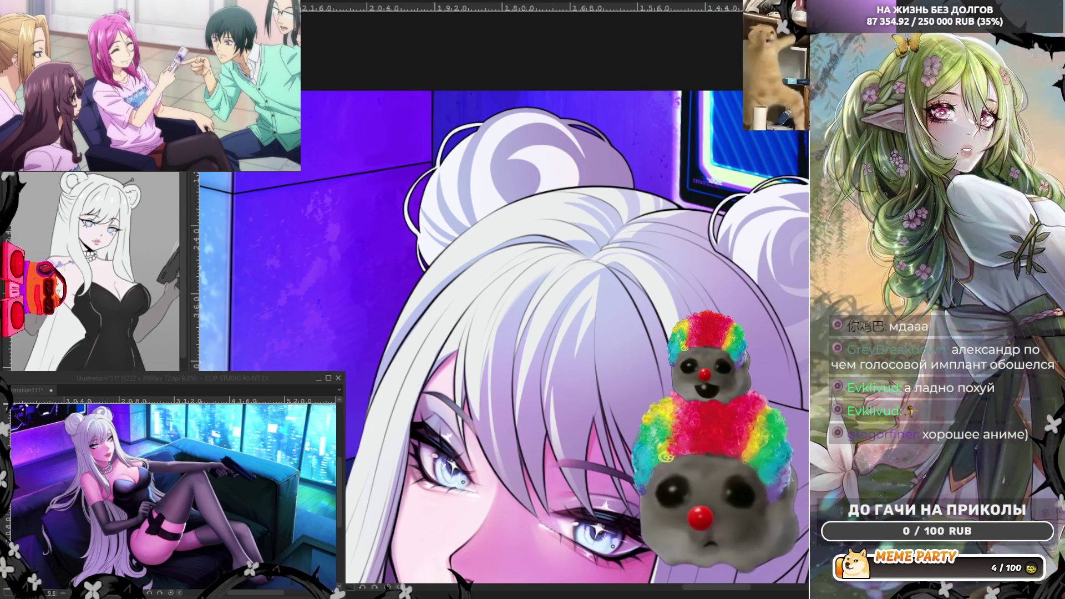
key("h")
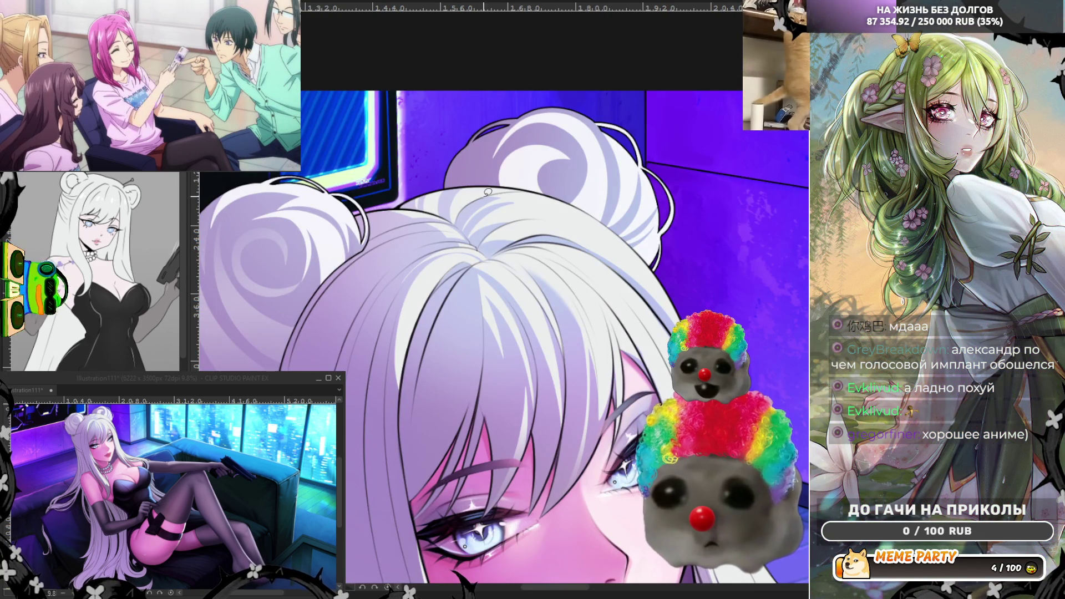
- Try highlight strokes along the bun's left and right edges, undoing them
left_click_drag(489, 148, 509, 126)
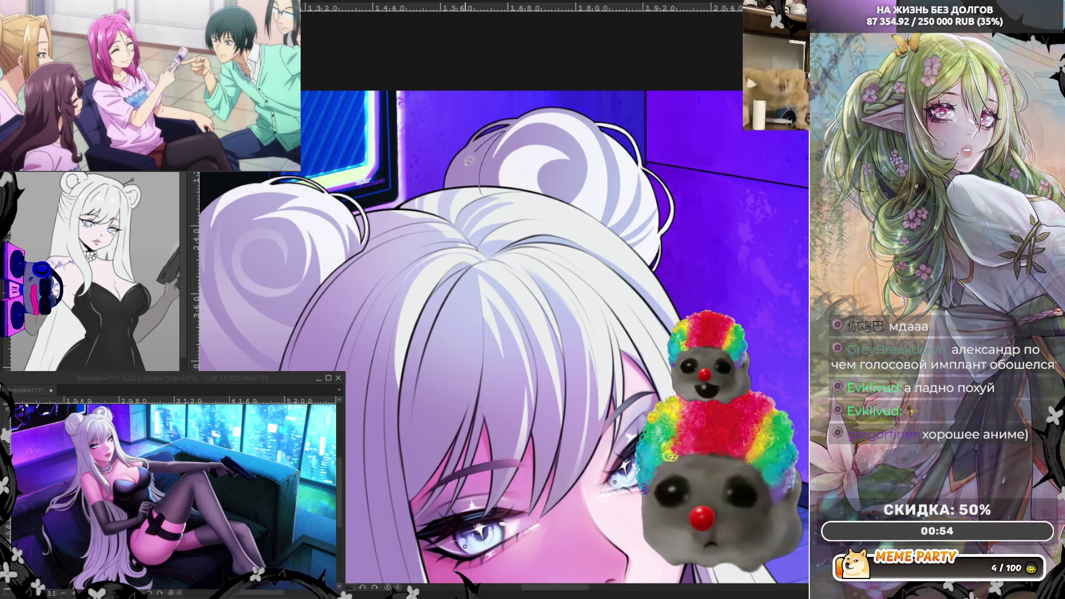
left_click_drag(469, 160, 488, 126)
key("ctrl+z")
key("ctrl+z")
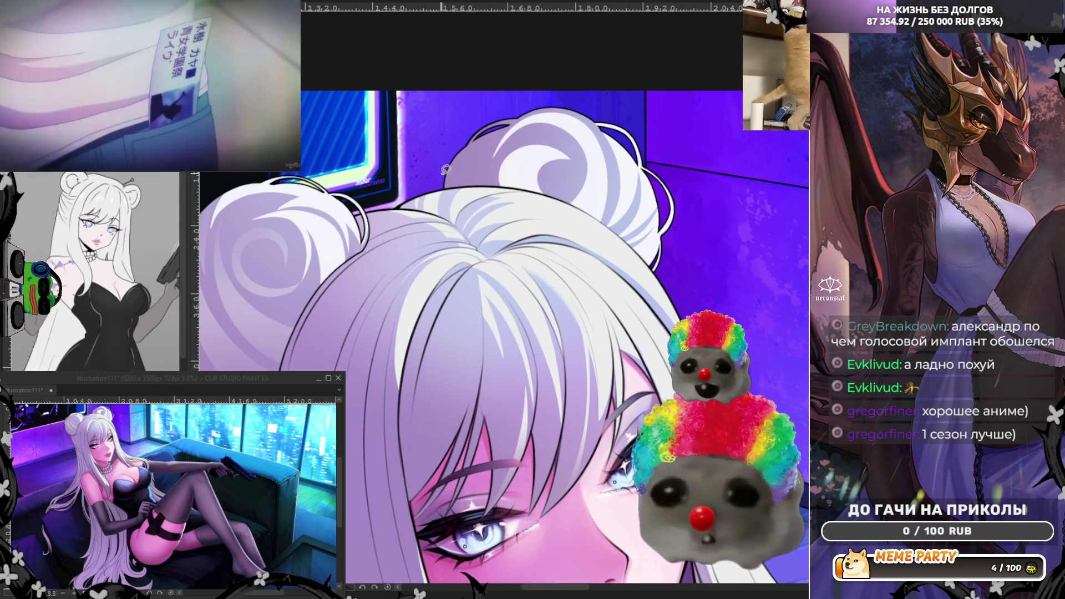
left_click_drag(439, 197, 448, 177)
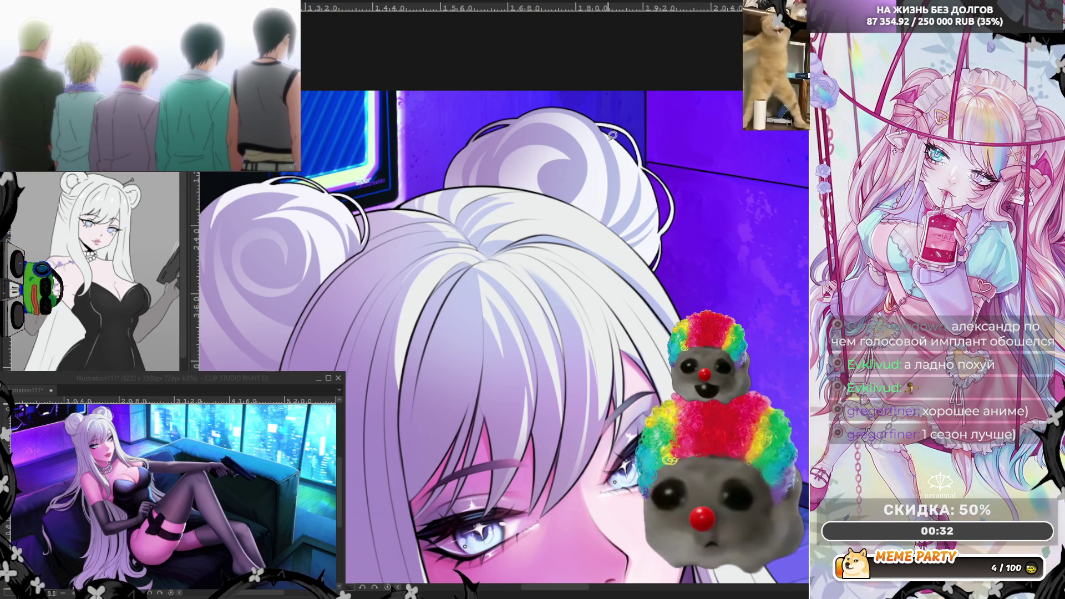
left_click_drag(610, 136, 614, 203)
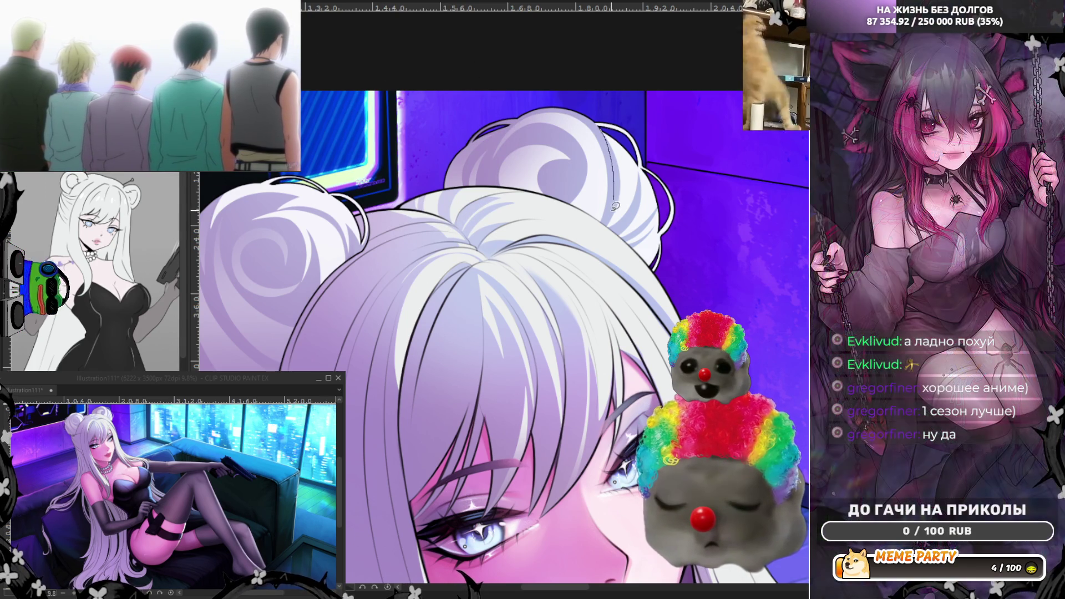
key("ctrl+z")
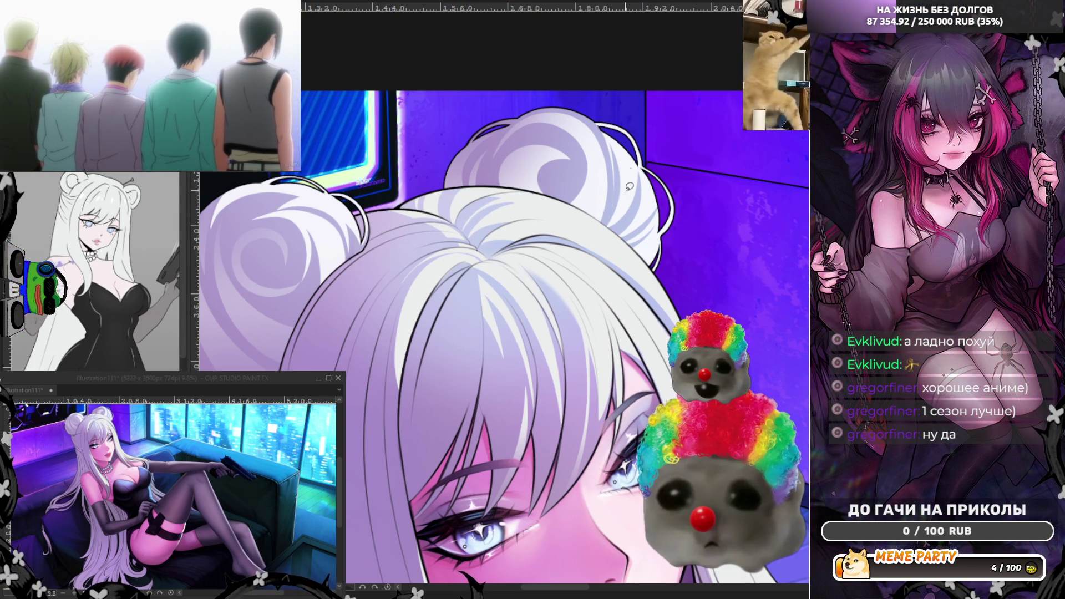
left_click_drag(603, 231, 639, 198)
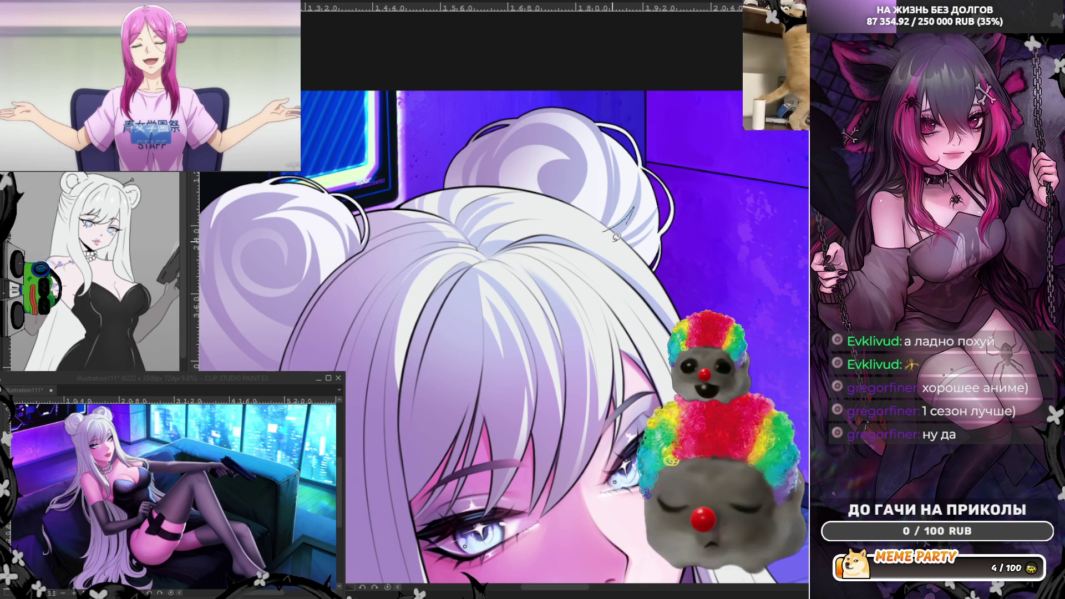
key("ctrl+z")
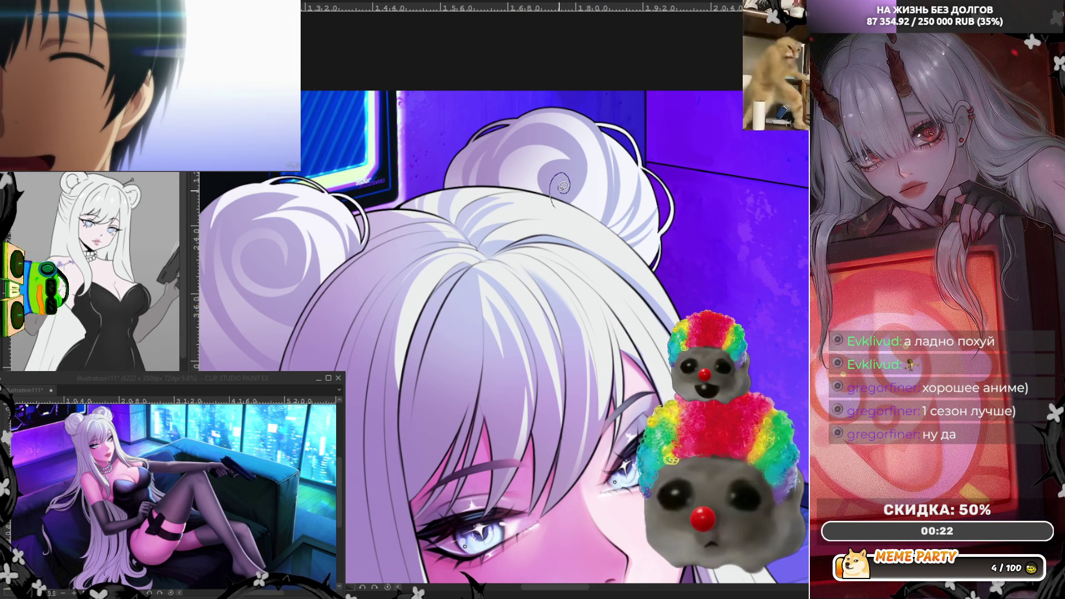
key("ctrl+z")
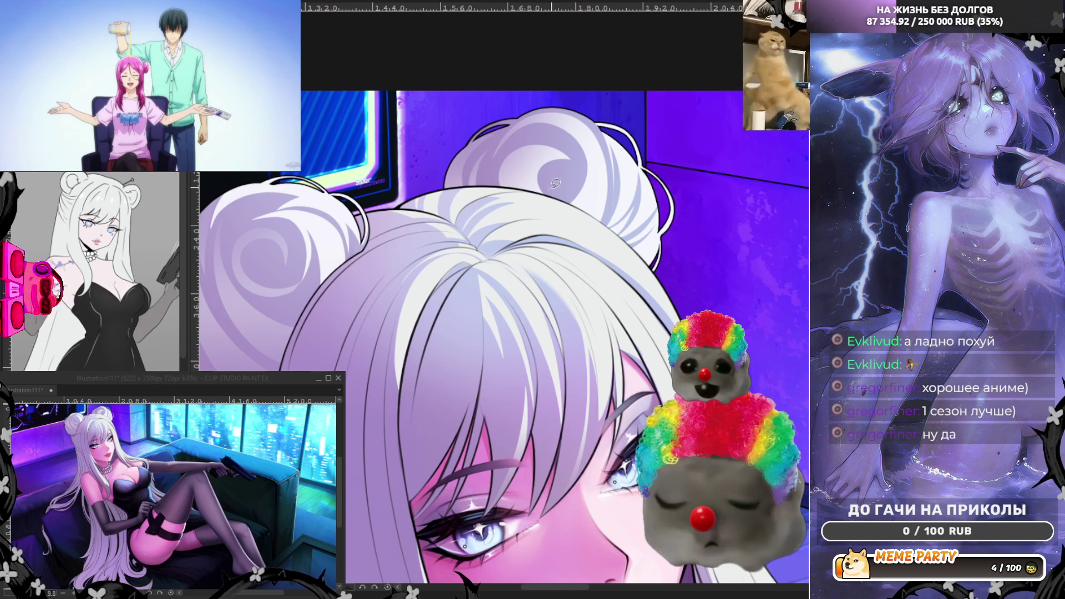
key("ctrl+z")
- Try a curved stroke on the bun several more times, discarding each attempt
left_click_drag(558, 202, 569, 154)
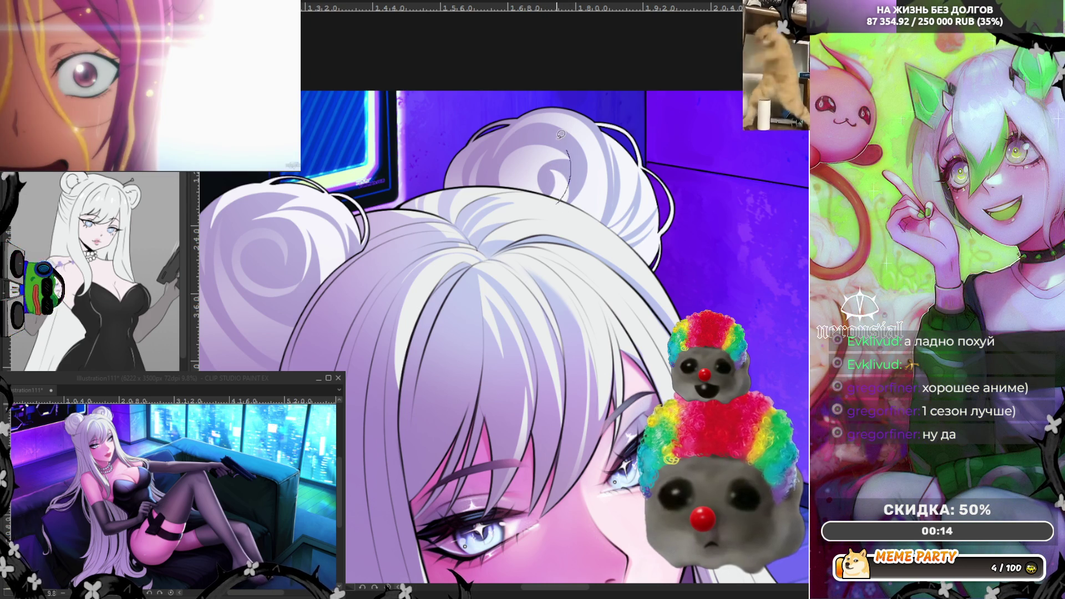
left_click_drag(558, 205, 560, 138)
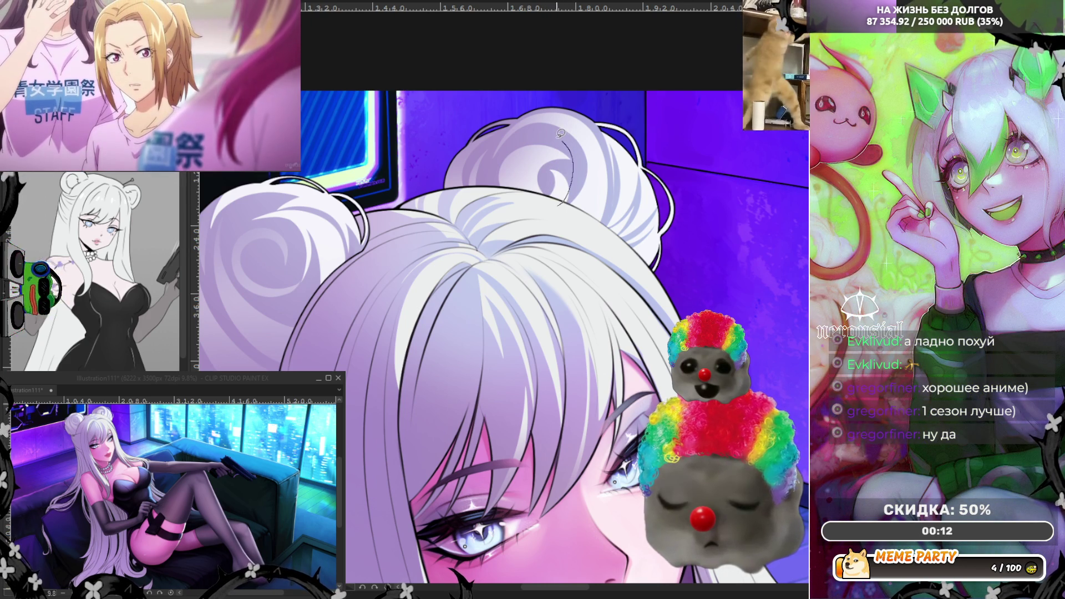
key("ctrl+z")
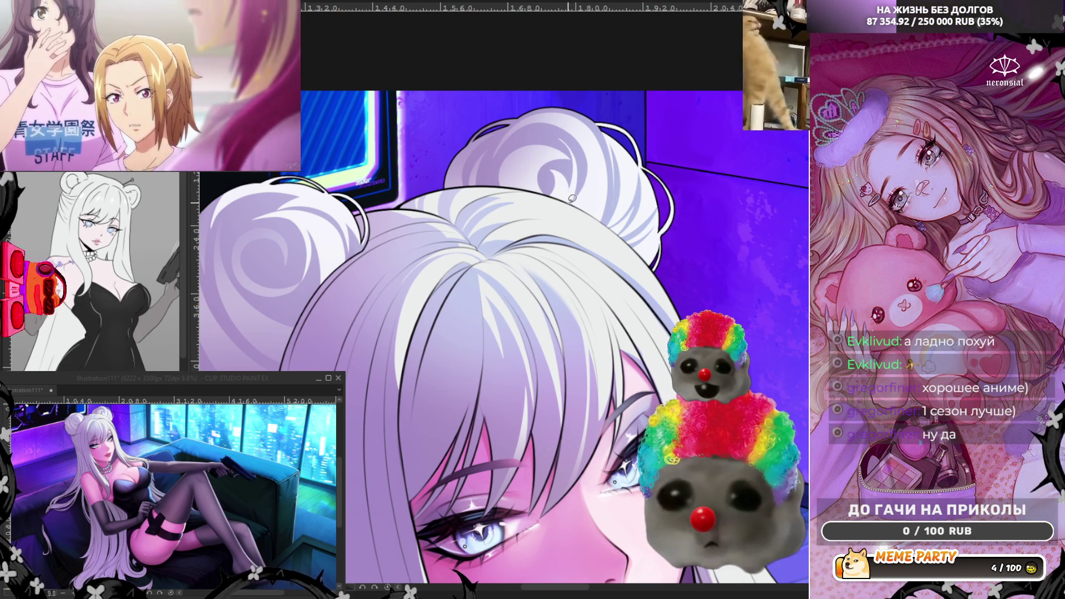
left_click_drag(487, 195, 511, 144)
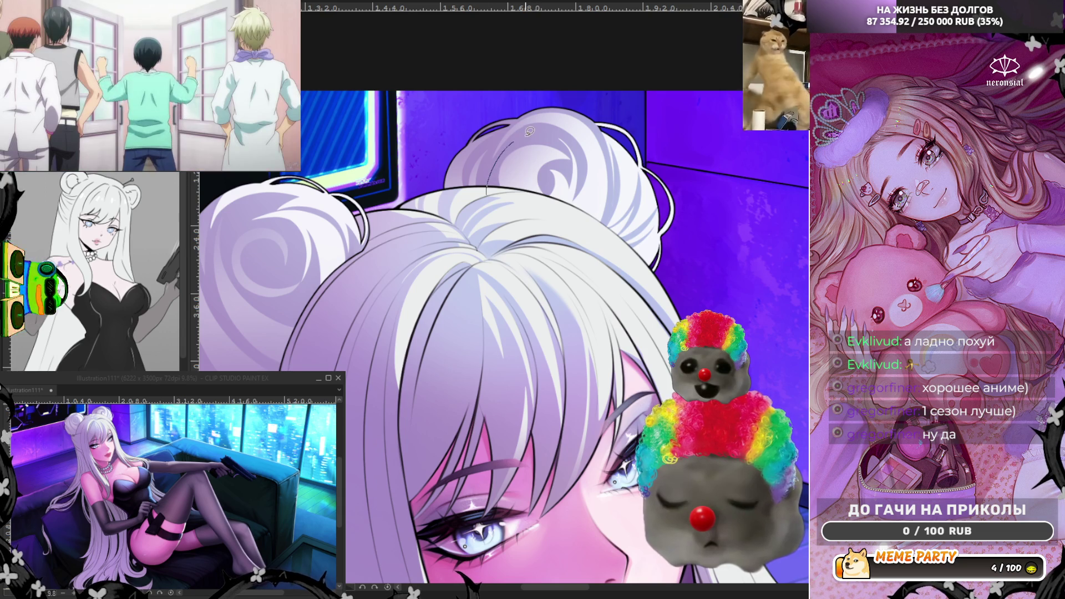
key("ctrl+z")
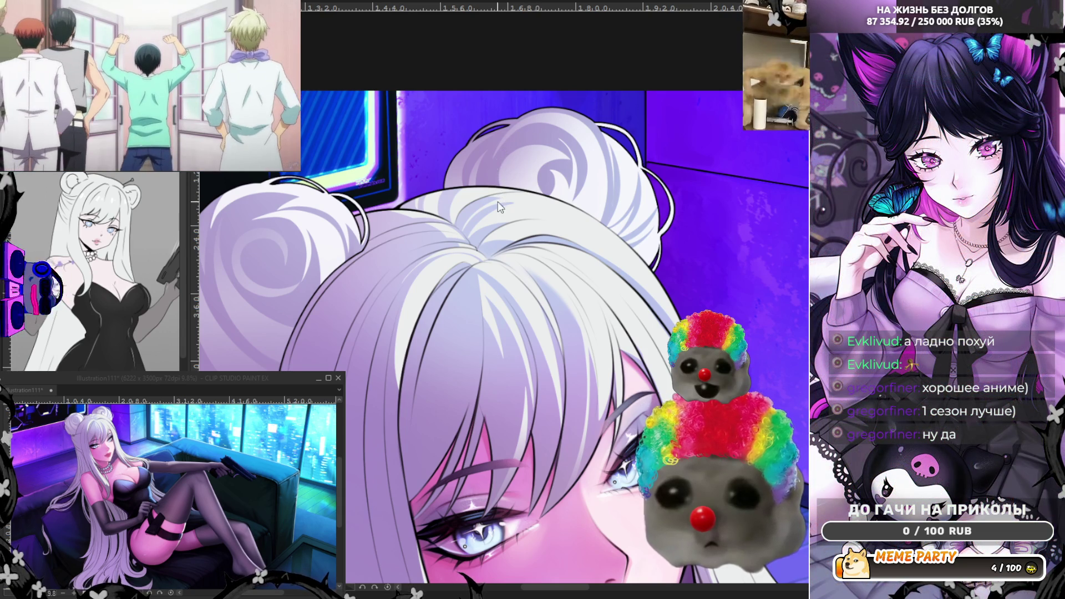
left_click_drag(489, 193, 526, 136)
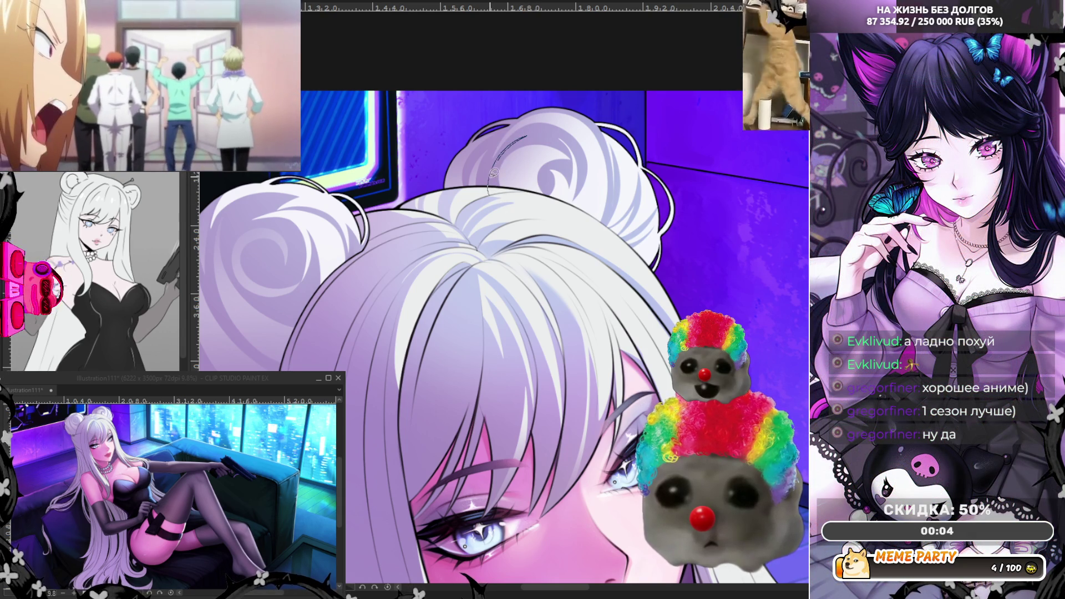
key("ctrl+z")
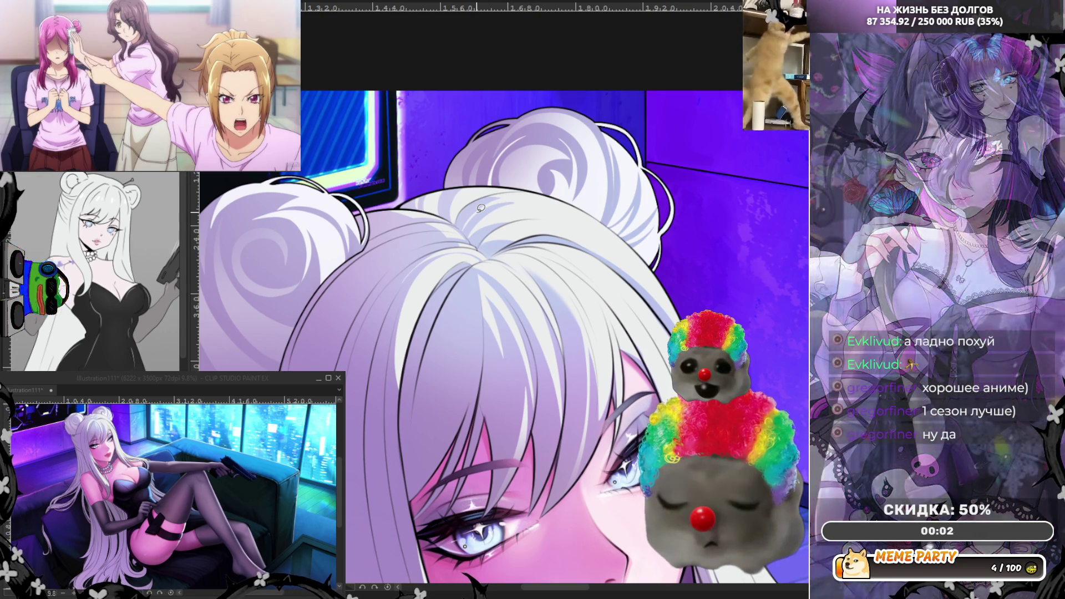
scroll(481, 208, "down", 4)
scroll(512, 224, "up", 5)
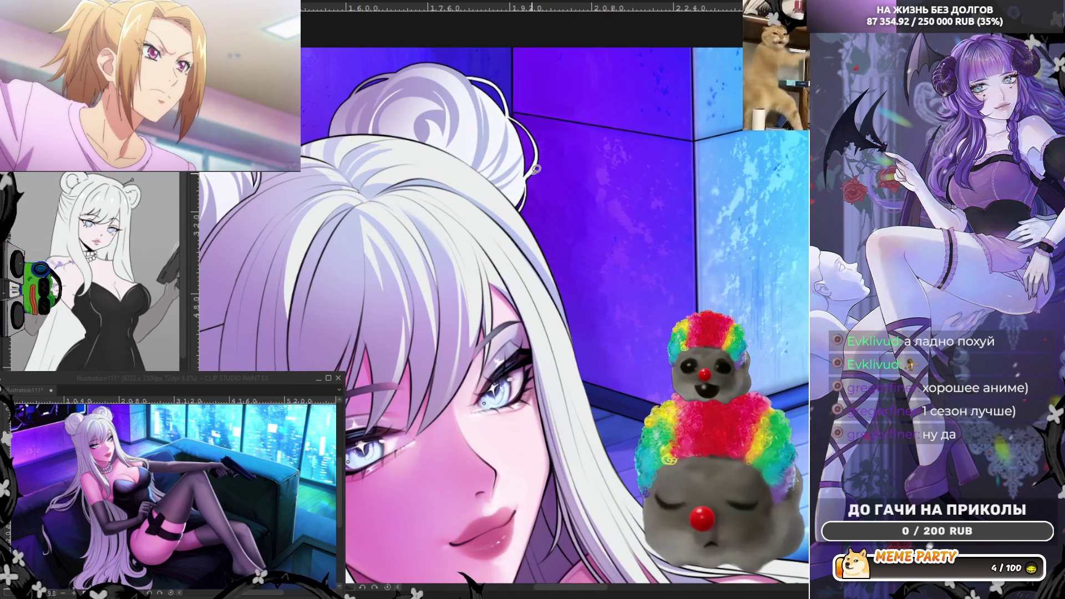
key("e")
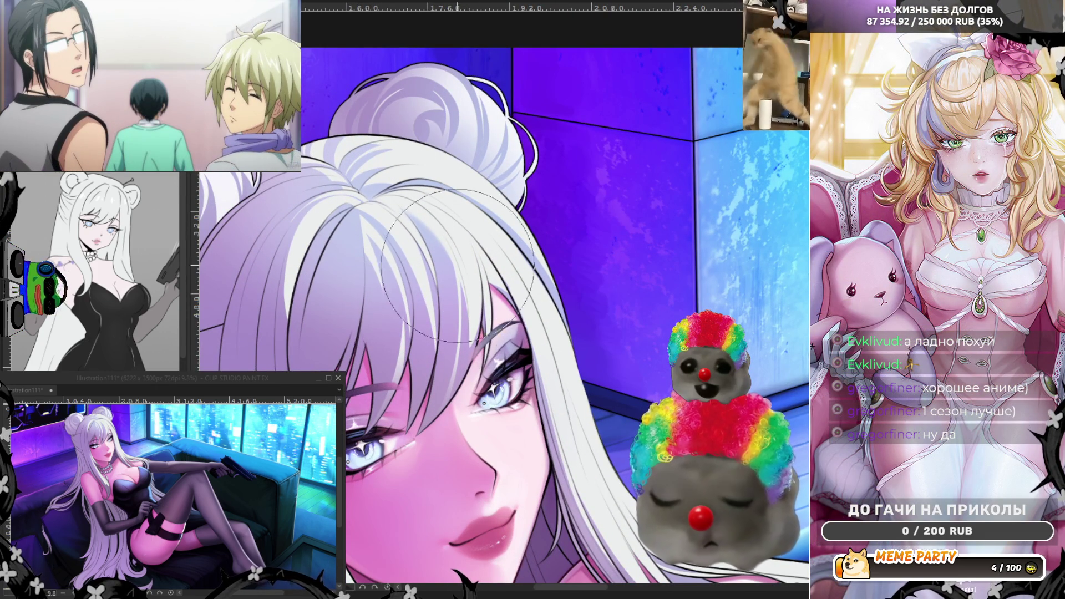
scroll(521, 157, "down", 5)
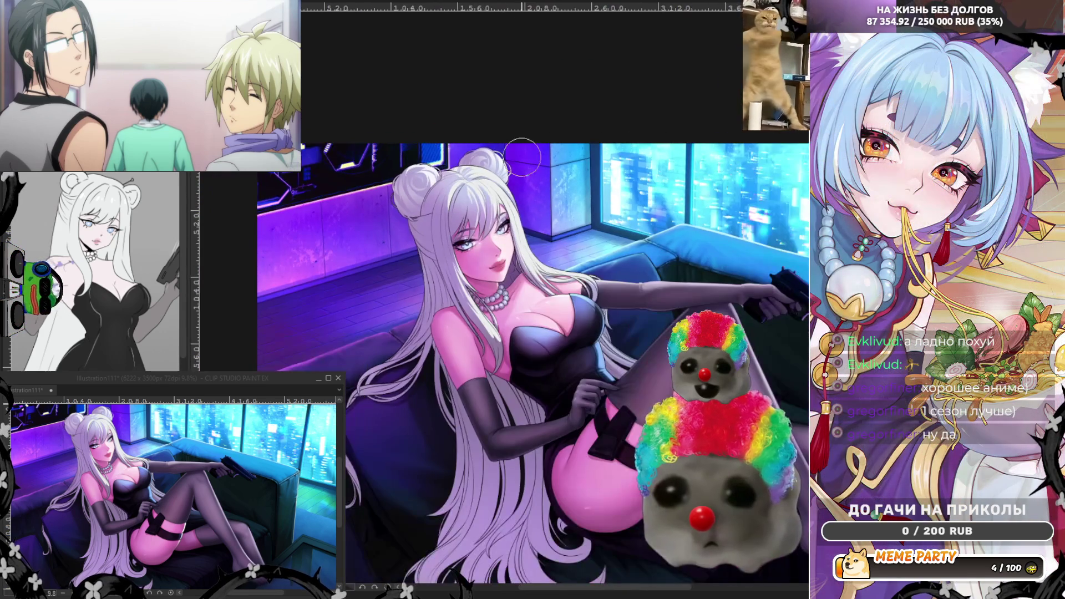
scroll(508, 191, "up", 4)
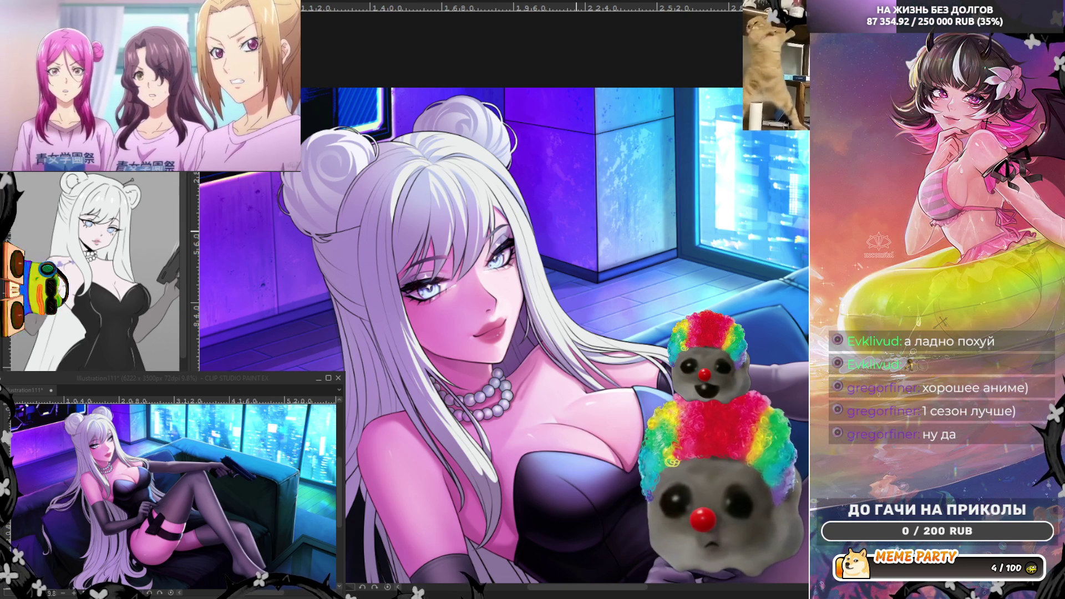
scroll(499, 197, "up", 4)
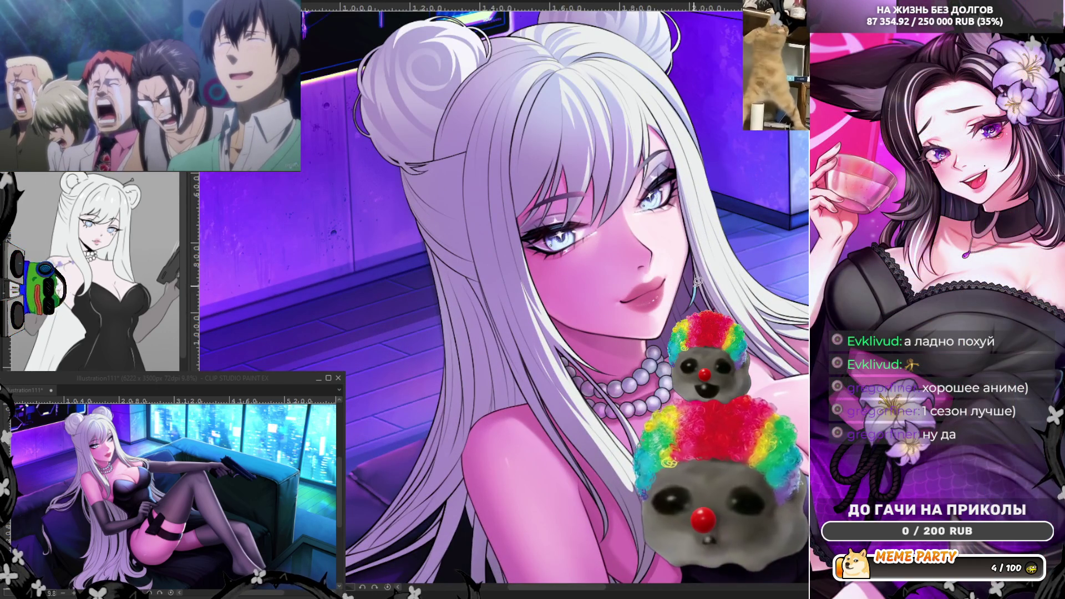
scroll(704, 281, "up", 2)
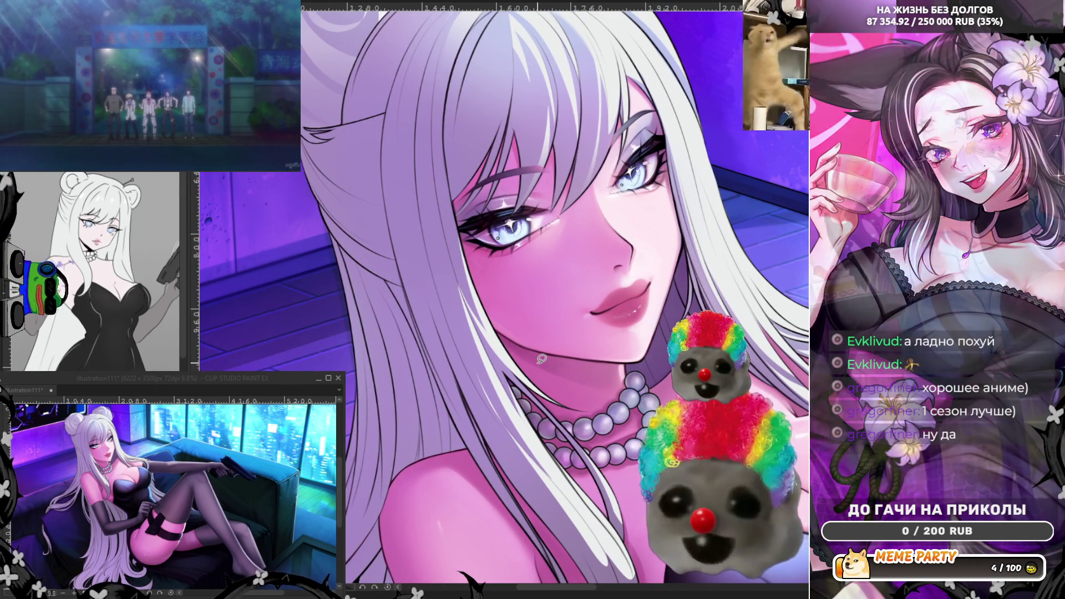
scroll(472, 266, "down", 2)
scroll(472, 266, "up", 1)
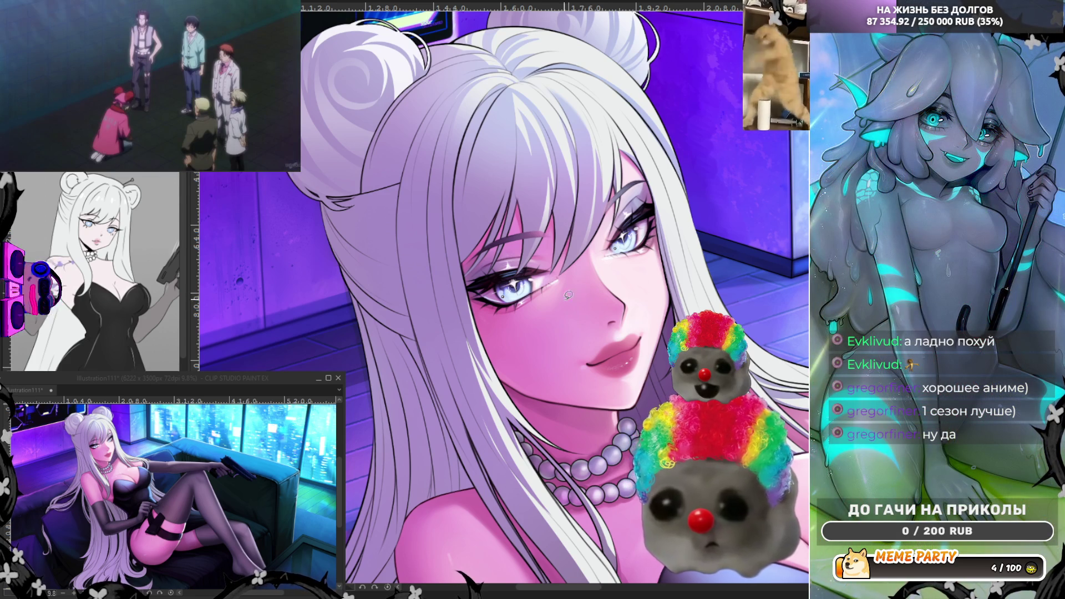
left_click(261, 377)
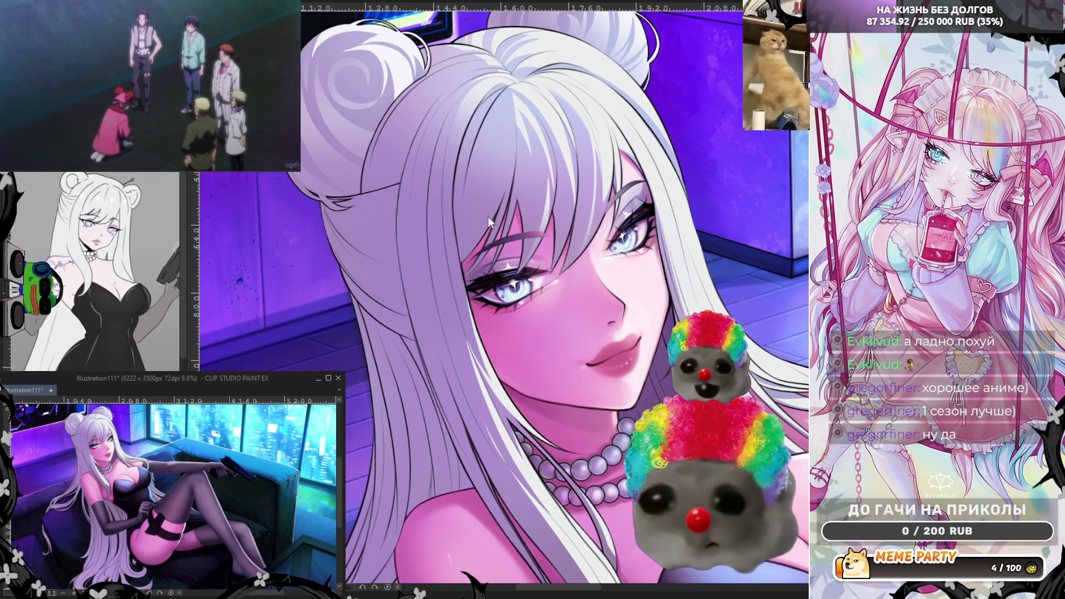
- Re-centre on the face and discard a light-blue fill on the side strand
left_click_drag(504, 195, 528, 214)
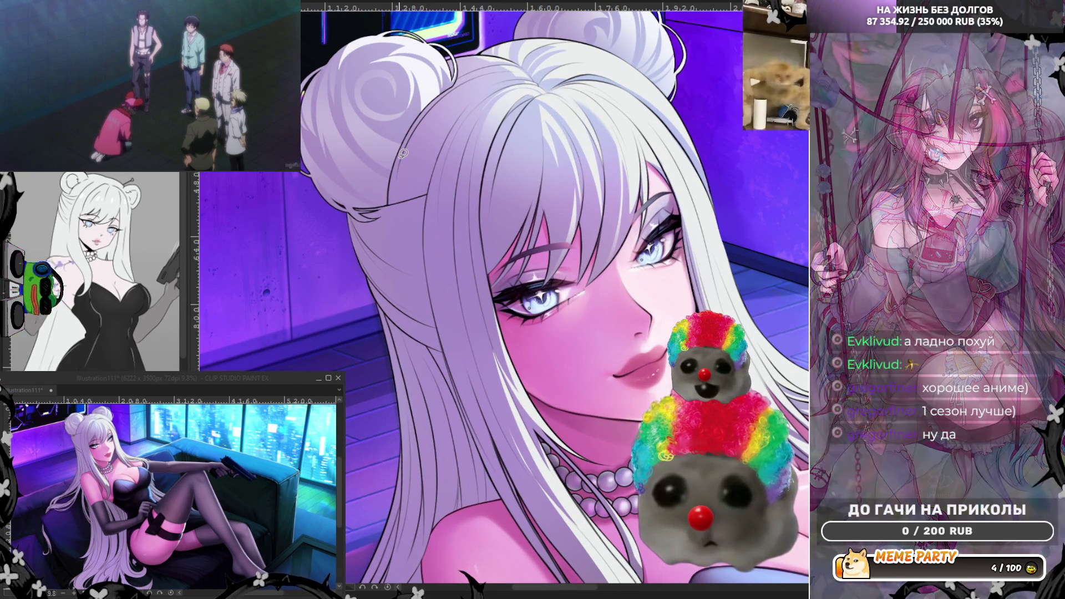
scroll(403, 153, "down", 2)
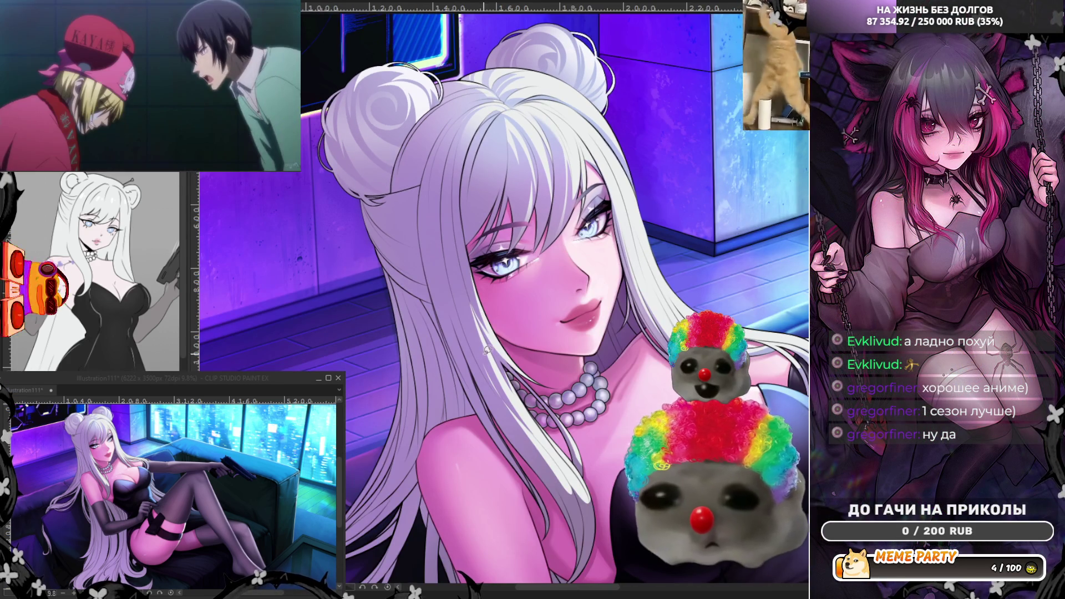
scroll(472, 278, "up", 4)
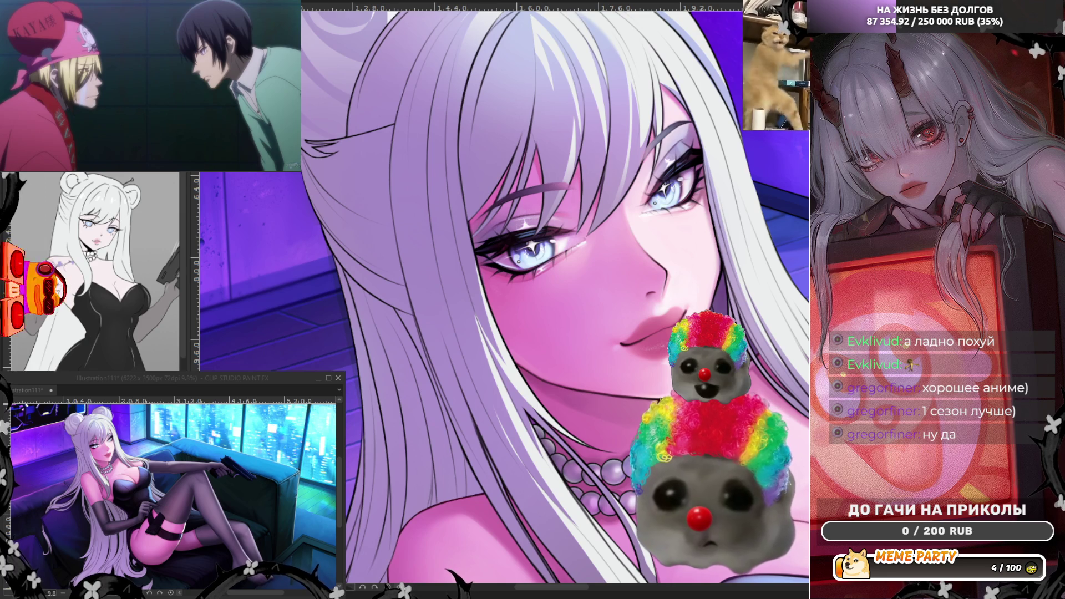
mouse_move(343, 221)
left_mouse_down()
mouse_move(424, 317)
mouse_move(402, 272)
mouse_move(305, 172)
left_mouse_up()
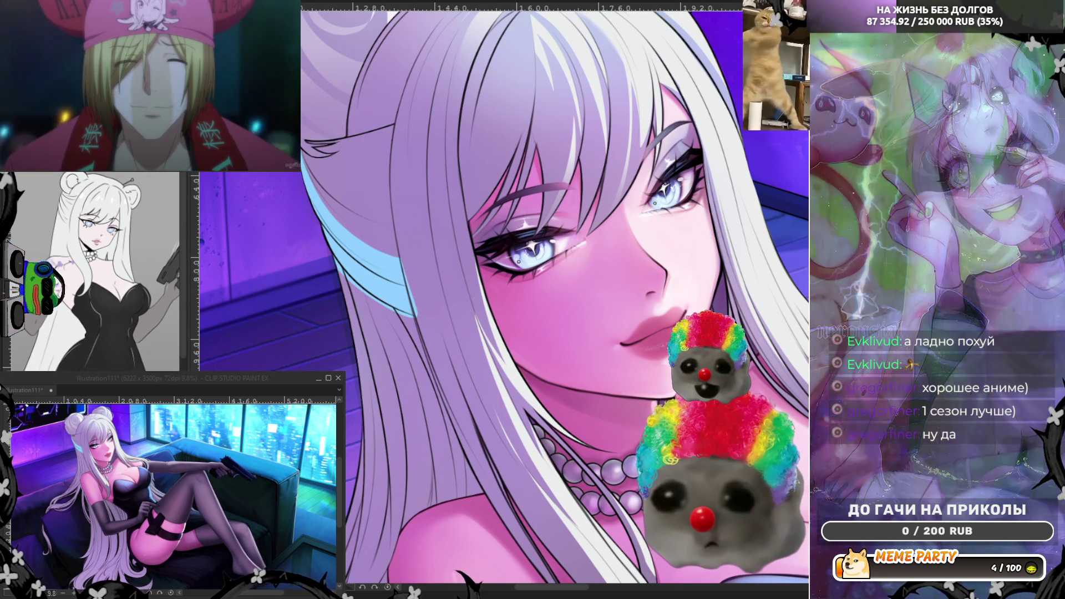
key("ctrl+z")
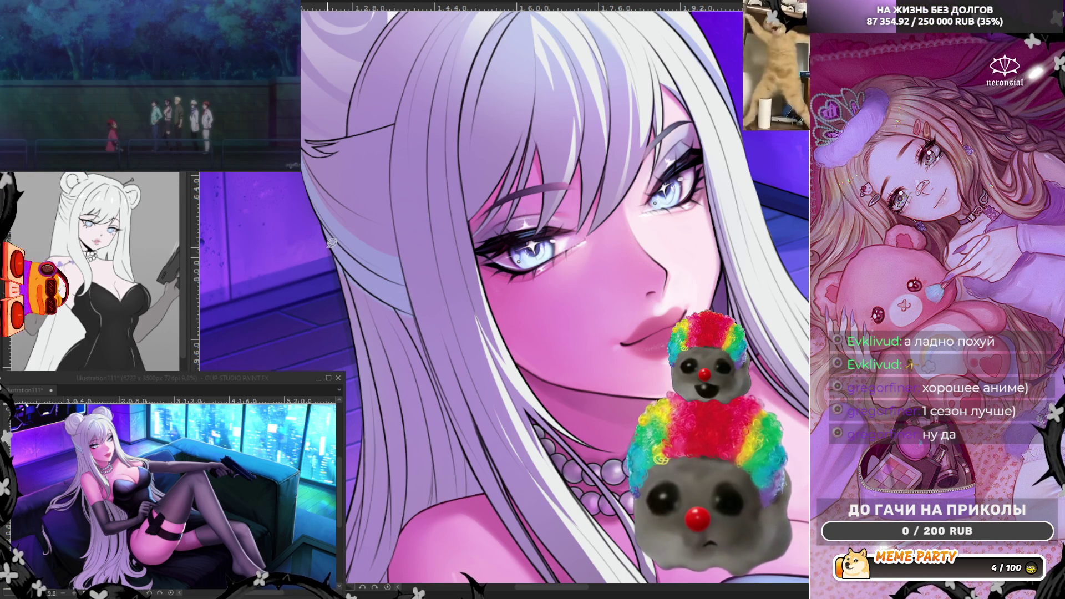
- Fill light highlight shapes down the hair strand beside the face, then fit the canvas
mouse_move(422, 306)
left_mouse_down()
mouse_move(383, 320)
mouse_move(308, 275)
left_mouse_up()
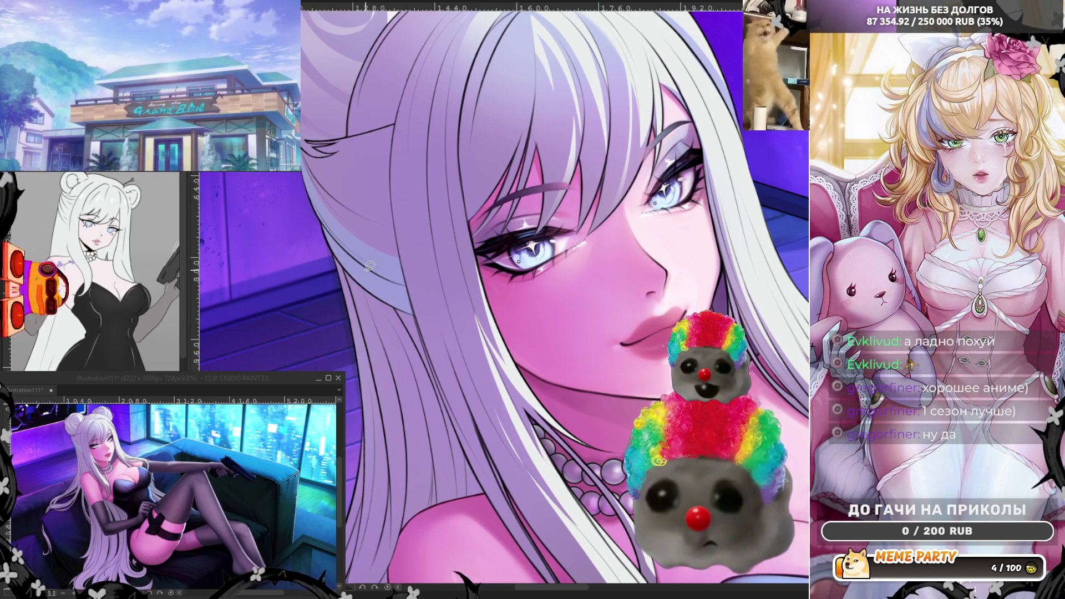
left_click_drag(404, 255, 345, 230)
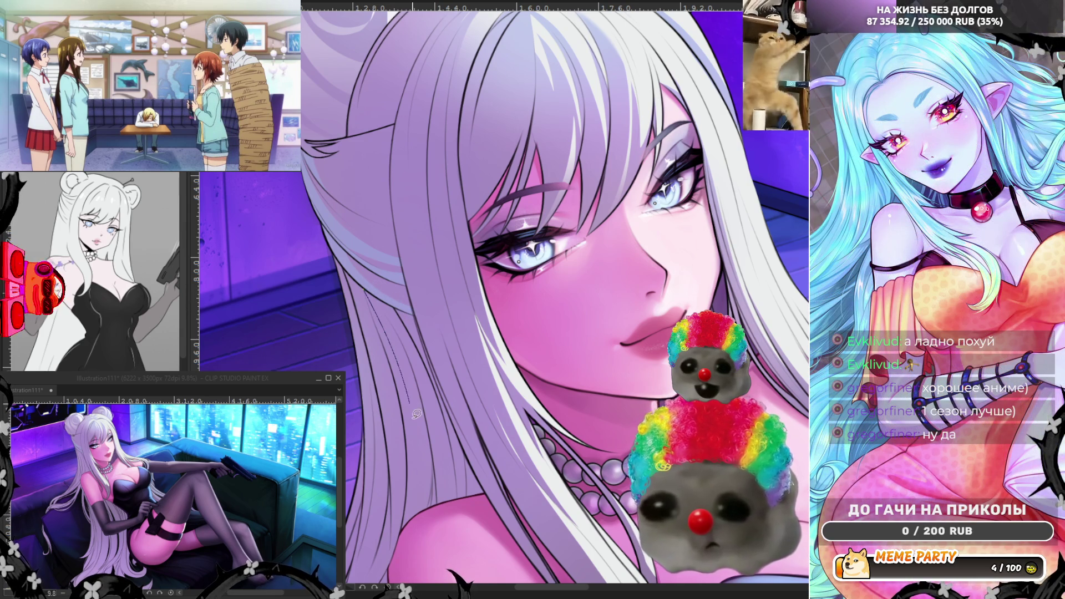
left_click_drag(413, 411, 388, 322)
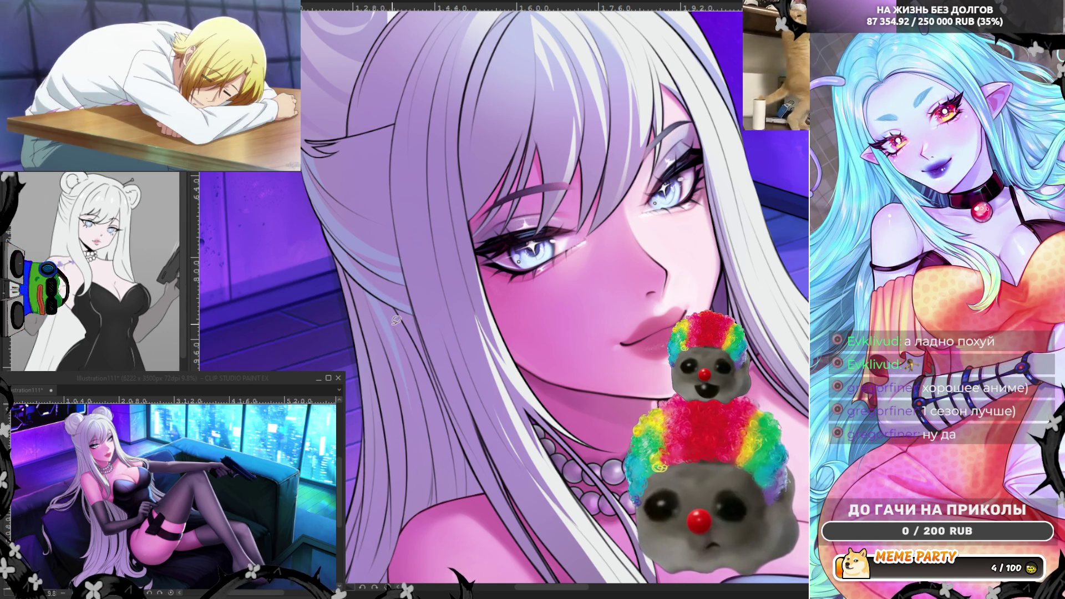
left_click_drag(361, 287, 425, 410)
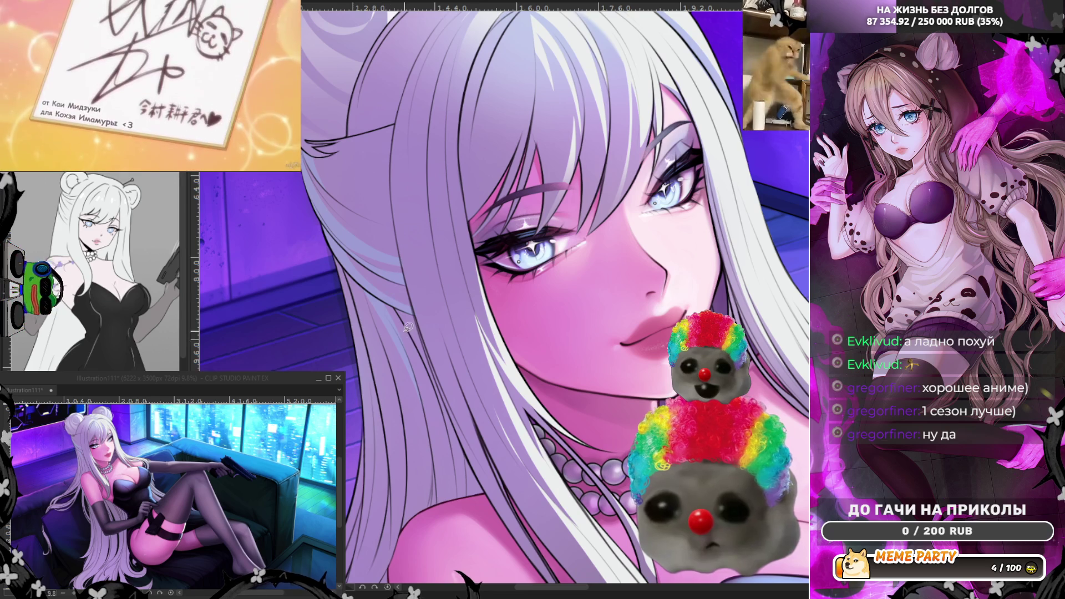
left_click_drag(392, 332, 449, 430)
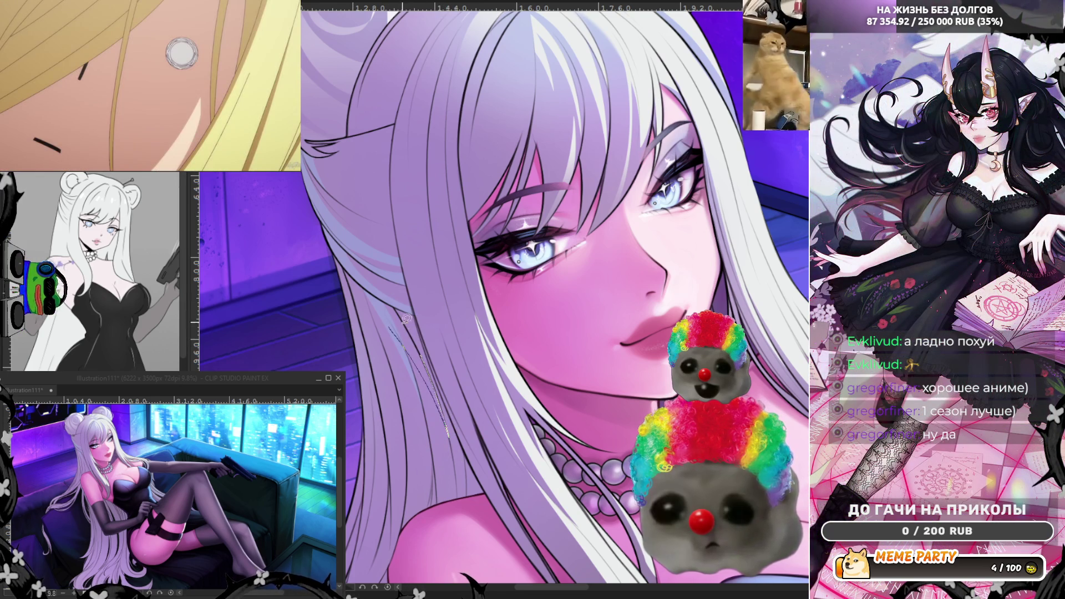
left_click_drag(392, 297, 392, 295)
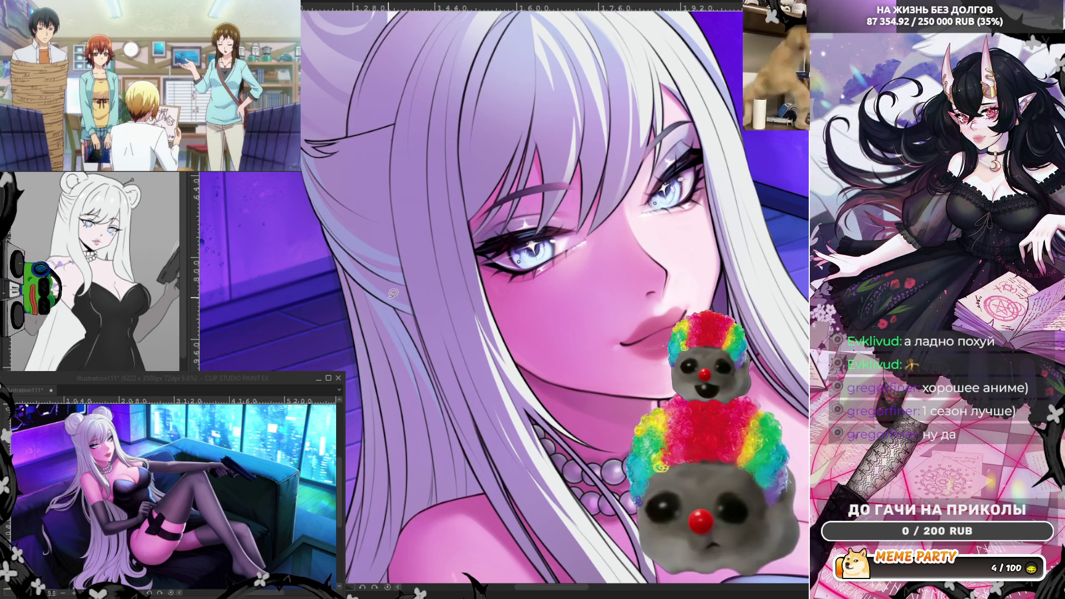
key("ctrl+0")
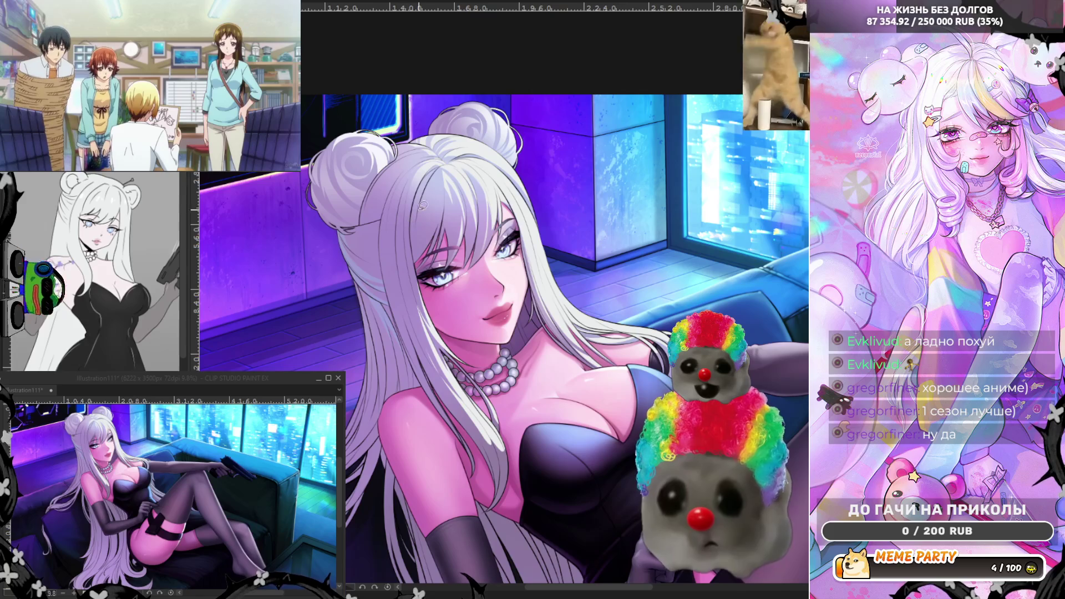
- Flip the canvas horizontally, then zoom and rotate the view to angle the head
key("h")
scroll(682, 255, "up", 3)
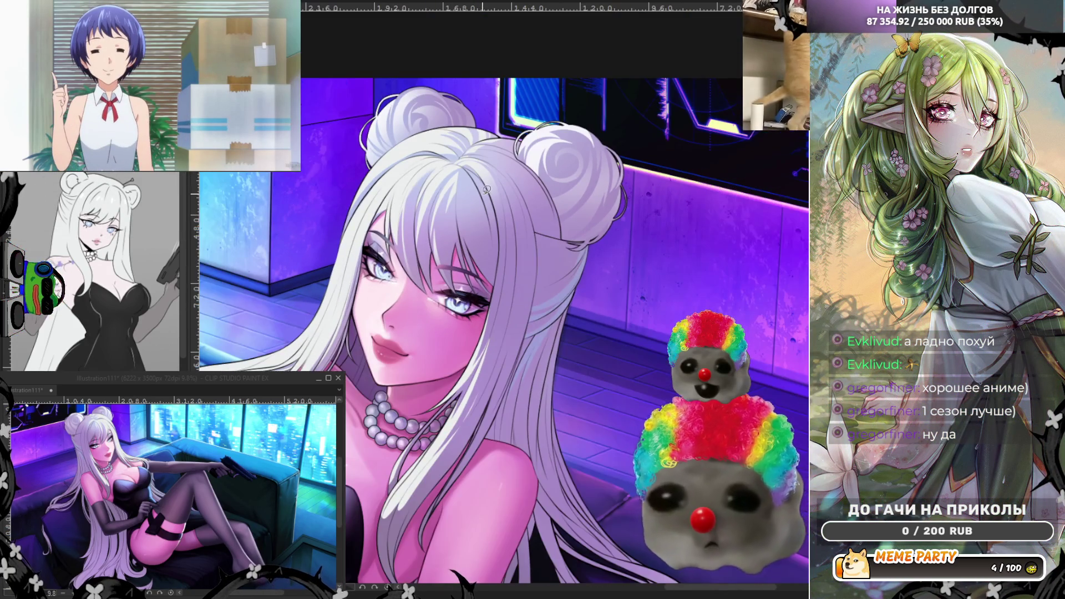
left_click_drag(402, 176, 481, 230)
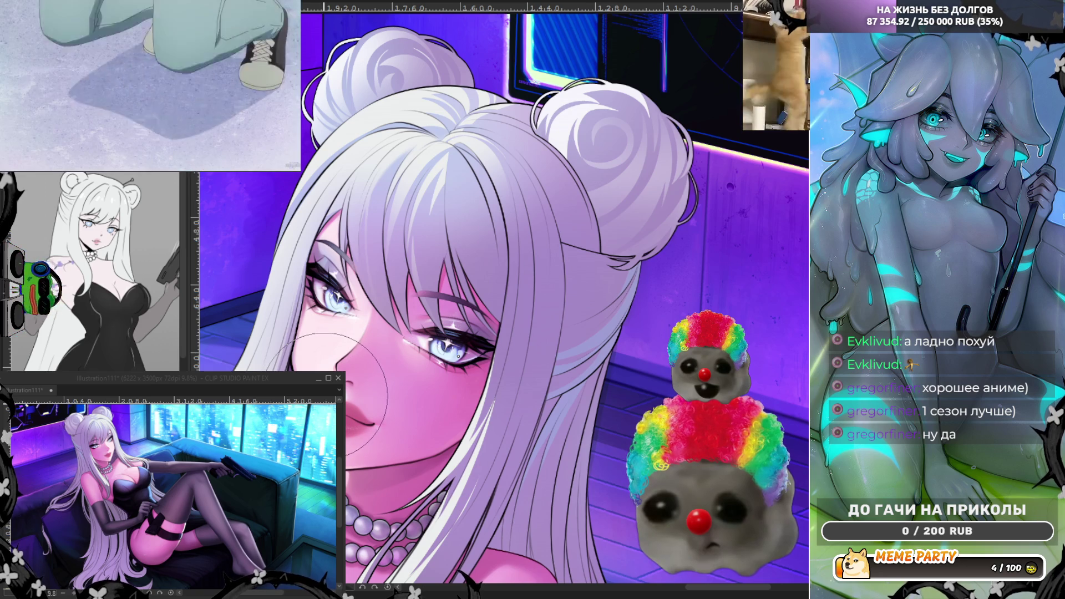
scroll(333, 394, "down", 5)
scroll(312, 245, "up", 3)
scroll(312, 245, "up", 1)
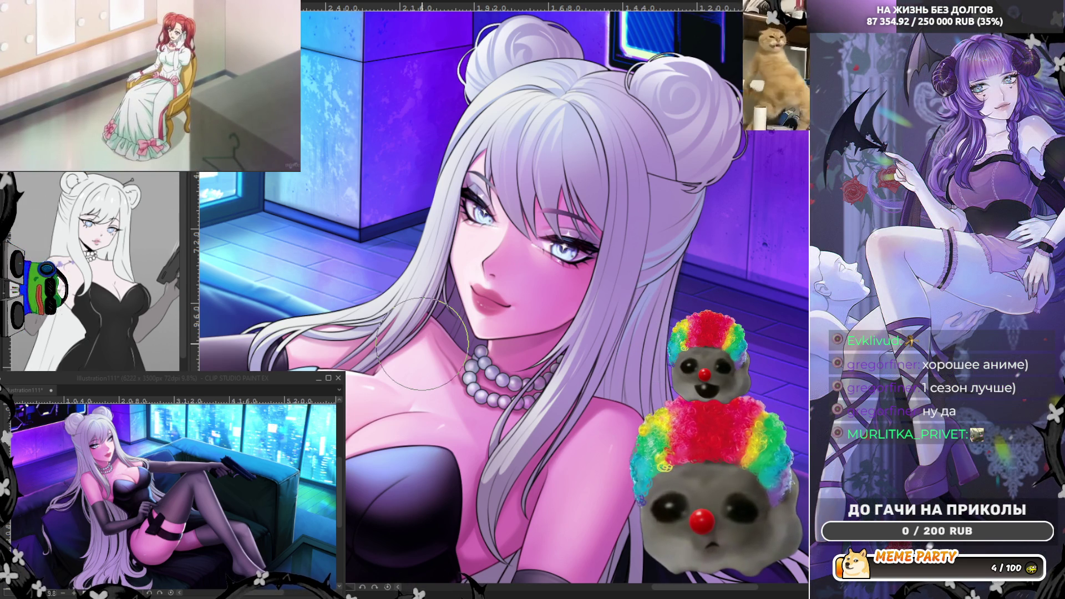
- Lasso-fill a dark purple strand down through the white bangs beside her eye
scroll(421, 344, "down", 2)
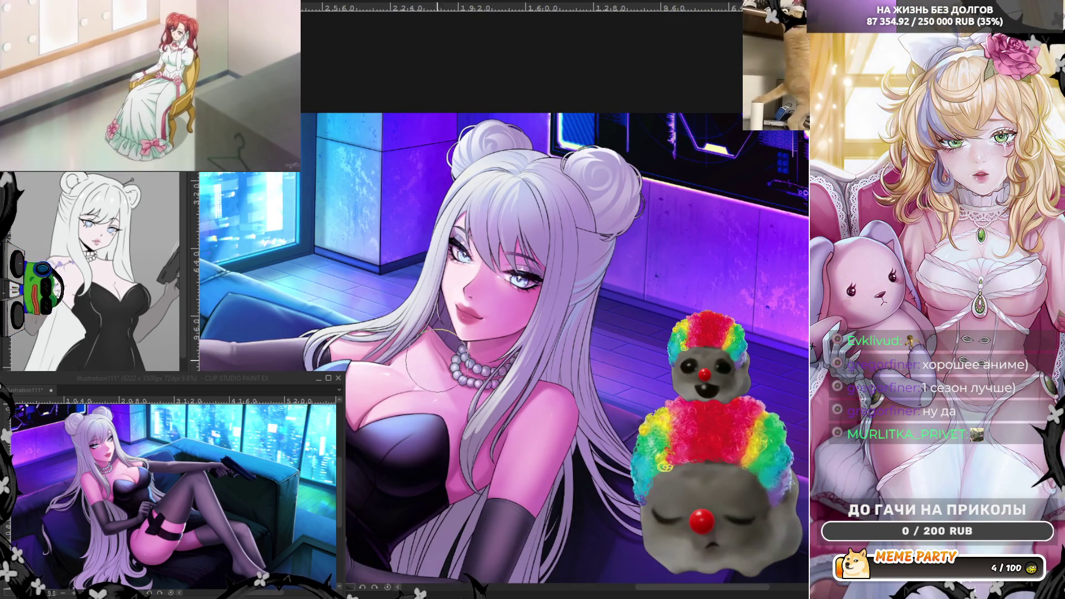
scroll(523, 463, "up", 2)
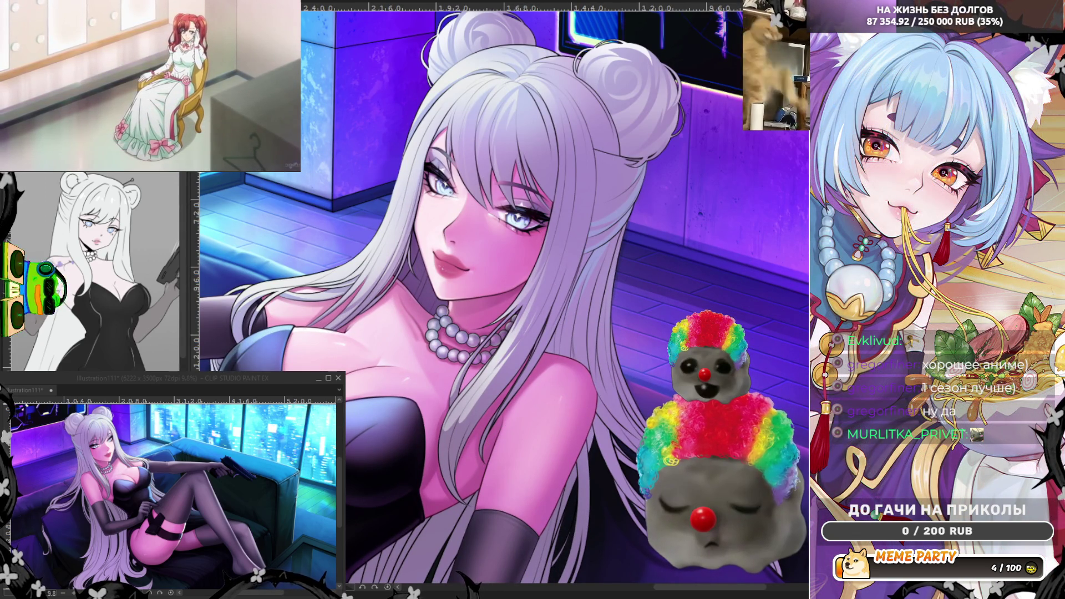
scroll(485, 143, "up", 2)
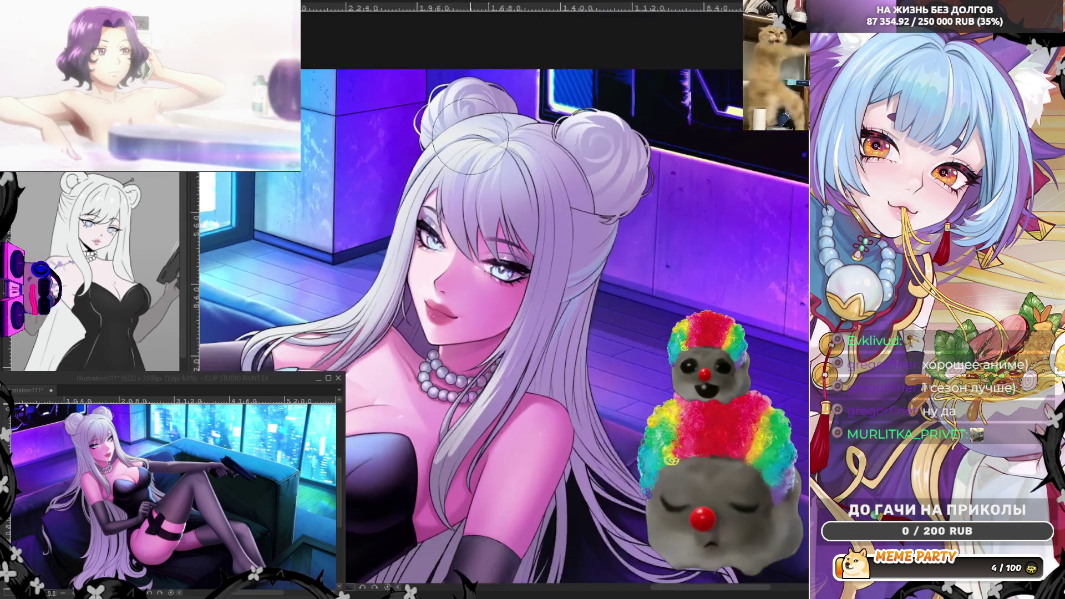
scroll(485, 143, "up", 2)
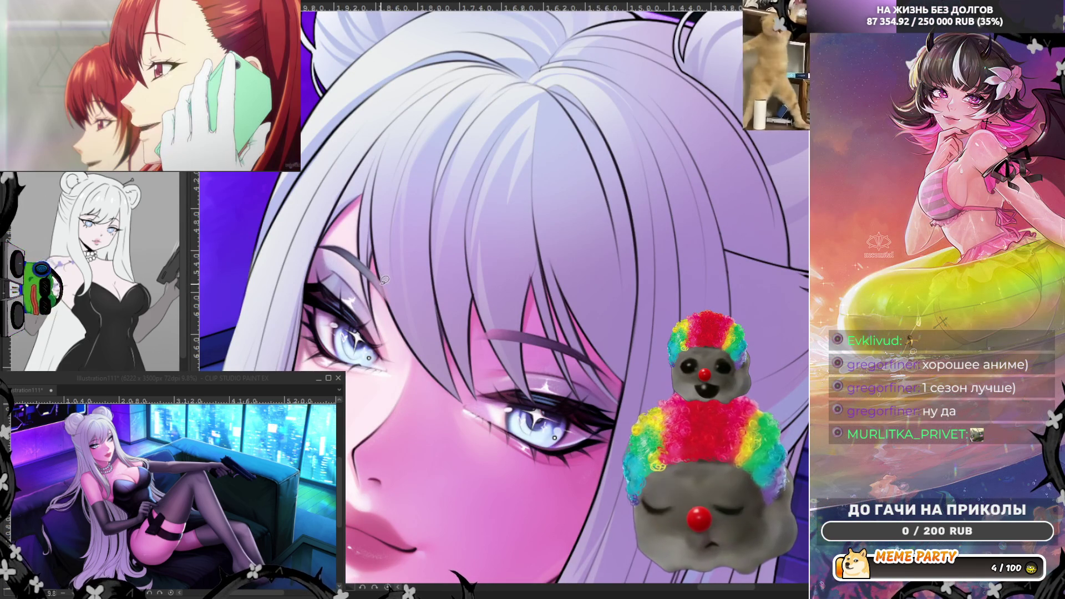
left_click_drag(399, 162, 427, 167)
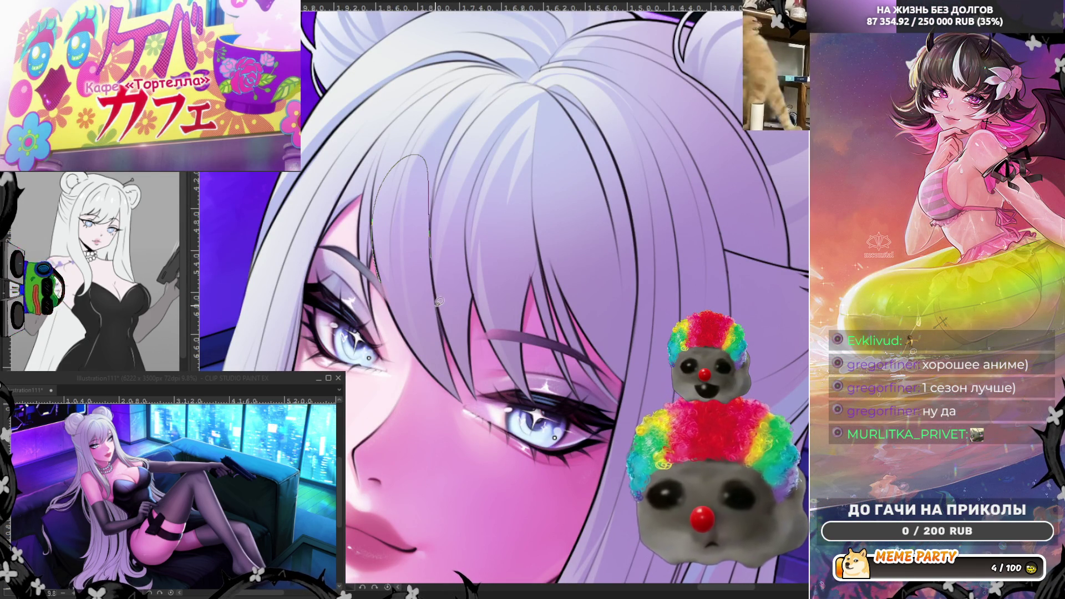
left_click_drag(461, 395, 388, 280)
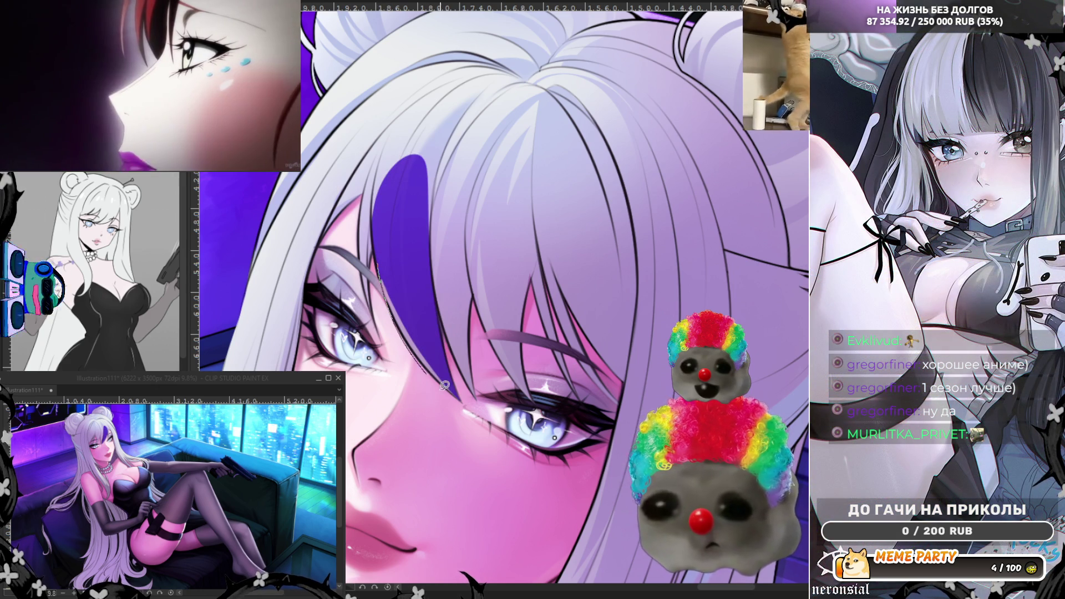